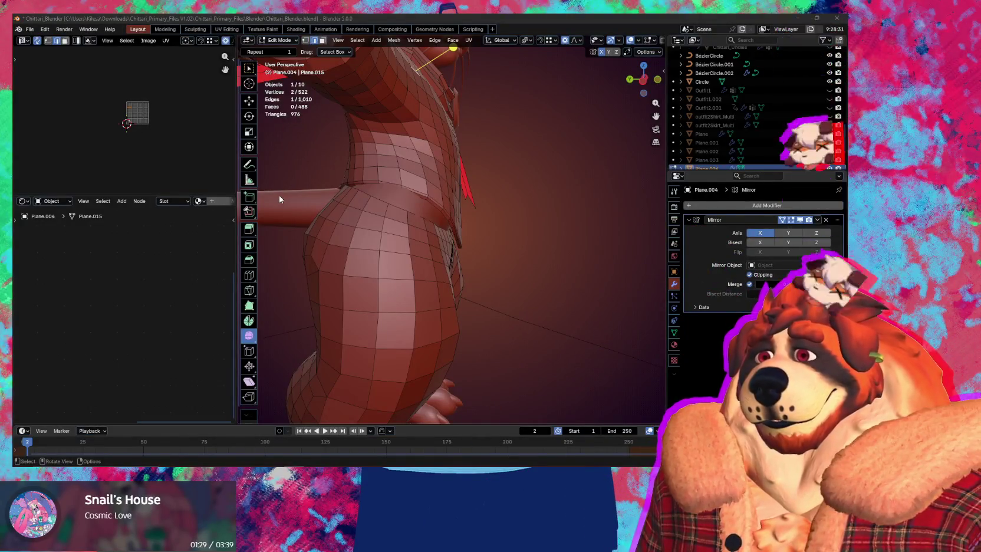
Step: Orbit to a front view of the character and move the first pant-leg edge loop
click(536, 22)
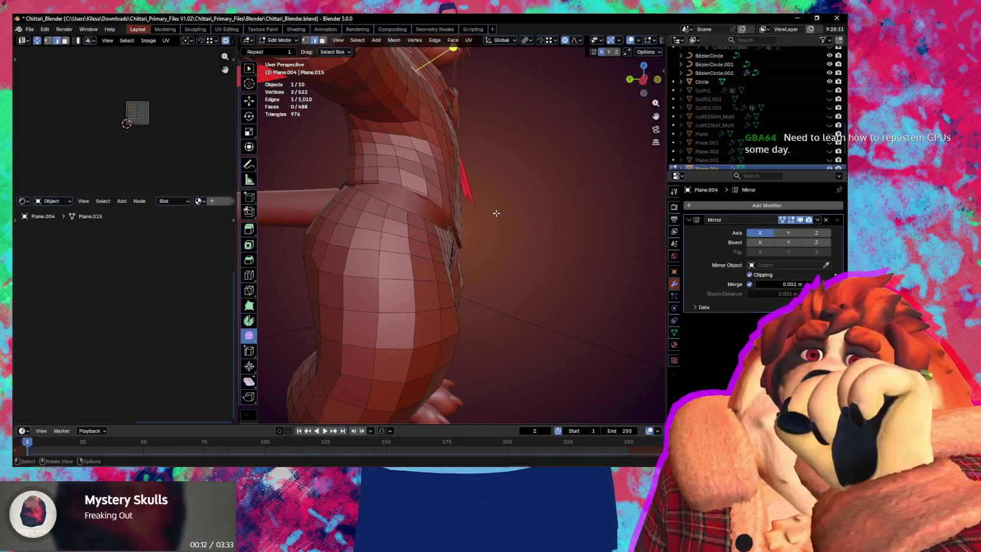
scroll(367, 161, down, 3)
mouse_move(466, 256)
middle_down()
mouse_move(416, 299)
mouse_move(386, 302)
mouse_move(445, 307)
mouse_move(444, 232)
mouse_move(490, 219)
mouse_move(517, 191)
middle_up()
scroll(463, 230, up, 1)
scroll(471, 224, up, 1)
key(g)
click(501, 206)
Step: Select the edge loop above the cuff and nudge it into place several times
alt+click(524, 182)
alt+click(526, 177)
alt+click(529, 171)
key(g)
click(522, 152)
key(g)
click(530, 158)
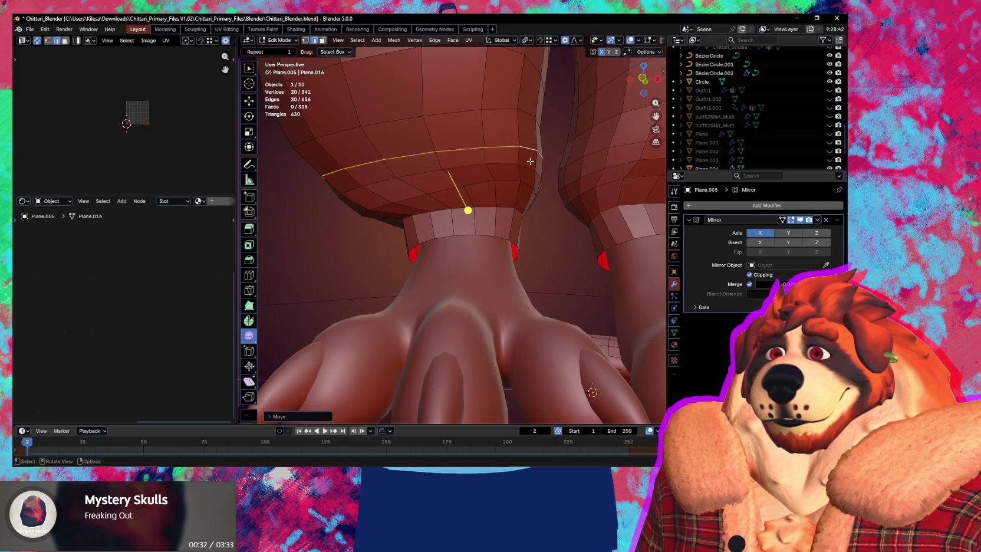
middle_drag(531, 158, 505, 149)
key(g)
click(484, 199)
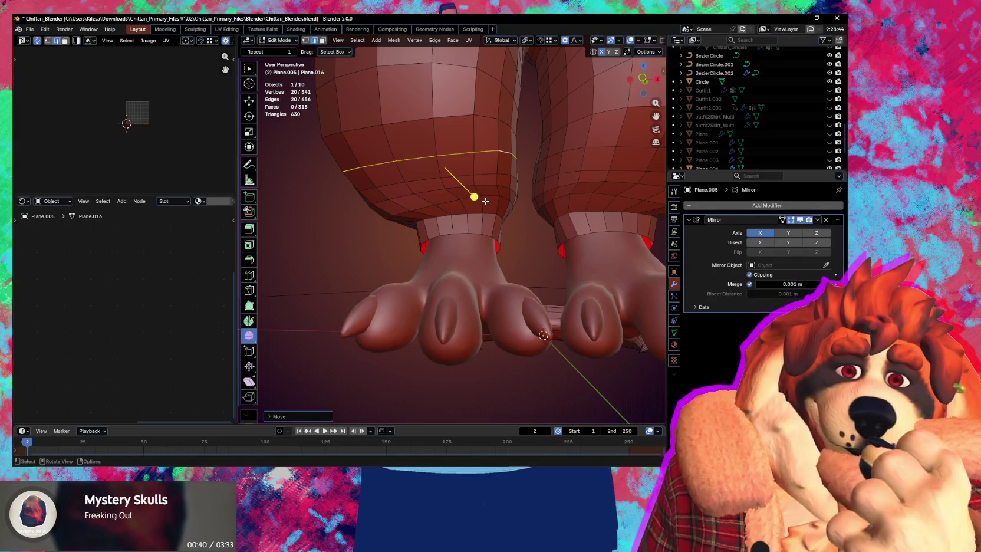
Step: Shift both pant-leg loops with proportional falloff to puff out the lower thighs
mouse_move(485, 200)
middle_down()
mouse_move(490, 240)
mouse_move(485, 205)
mouse_move(489, 221)
mouse_move(479, 222)
middle_up()
scroll(485, 206, up, 2)
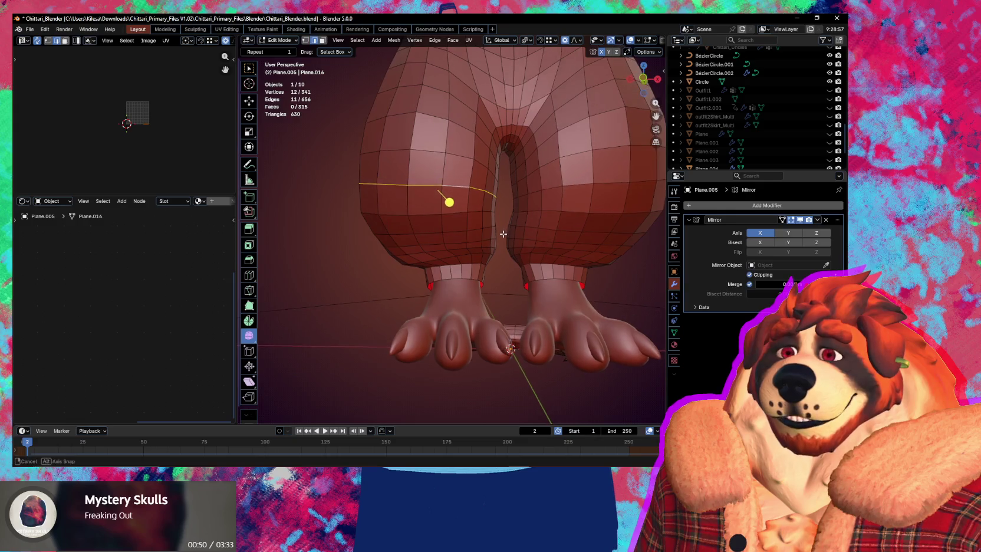
middle_drag(505, 231, 501, 236)
key(g)
click(503, 237)
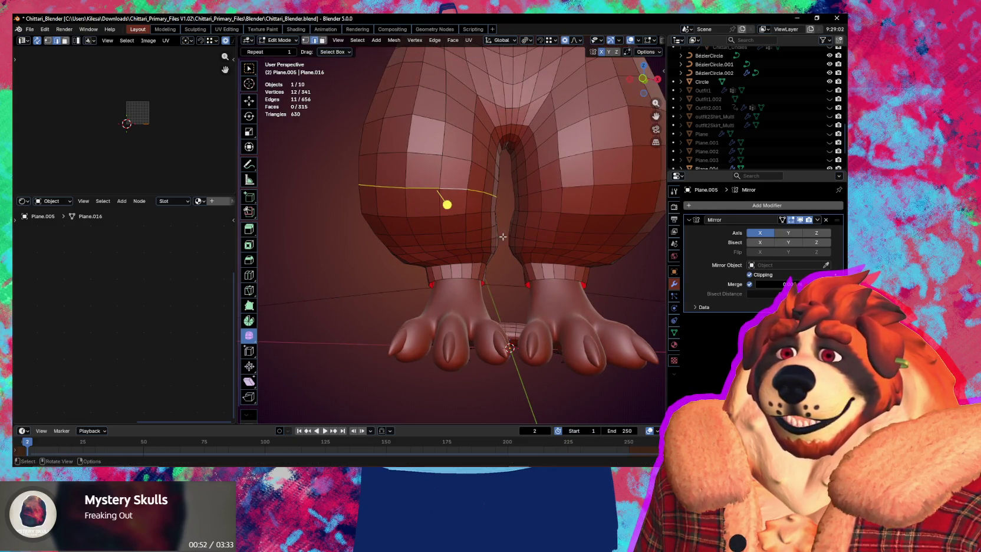
key(g)
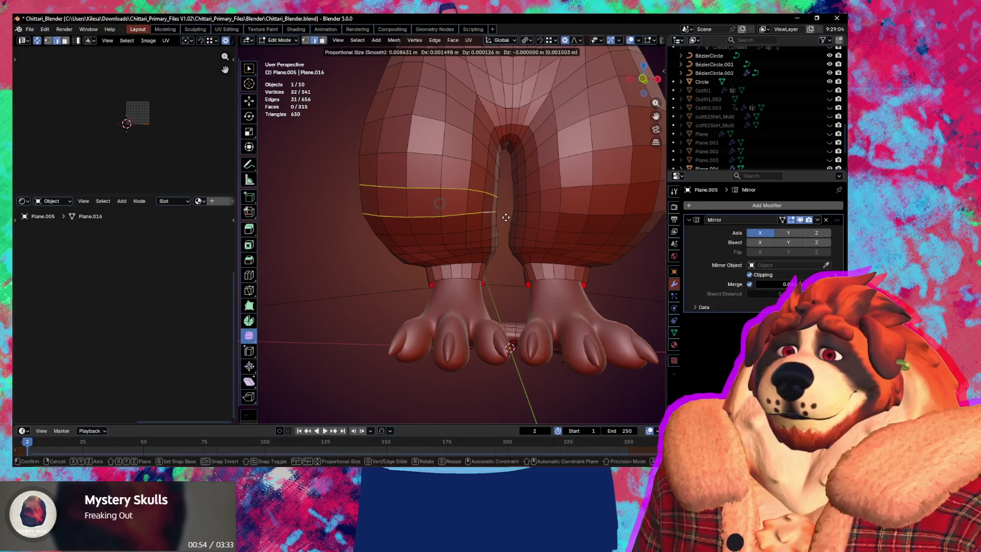
click(507, 217)
mouse_move(471, 215)
middle_down()
mouse_move(421, 217)
mouse_move(594, 229)
middle_up()
mouse_move(515, 233)
middle_down()
mouse_move(398, 321)
mouse_move(410, 340)
middle_up()
Step: Return to Object Mode and hide the BézierCircle object
key(ctrl+Tab)
click(410, 340)
click(484, 285)
key(h)
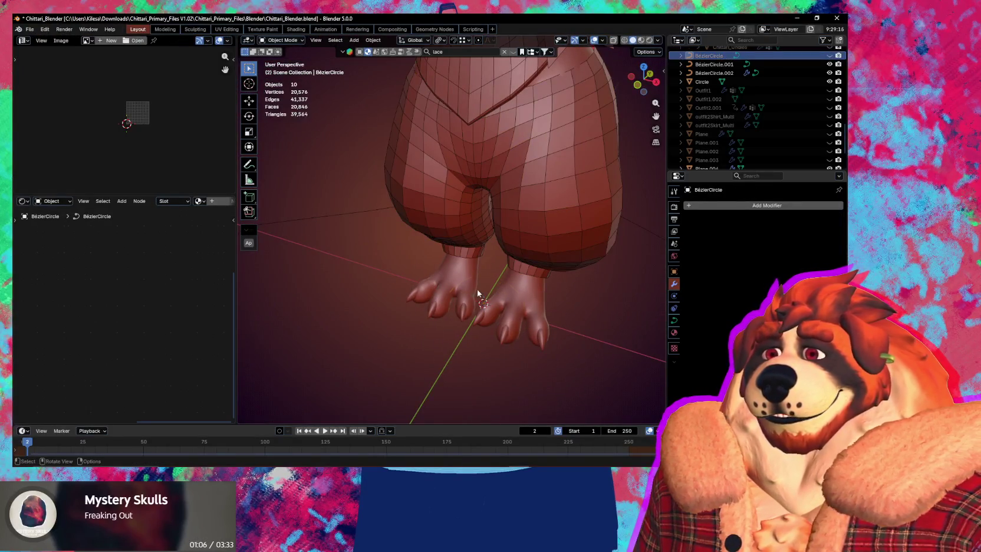
Step: Select the pants object Plane.005 and enter Edit Mode on it
scroll(372, 248, down, 3)
click(362, 217)
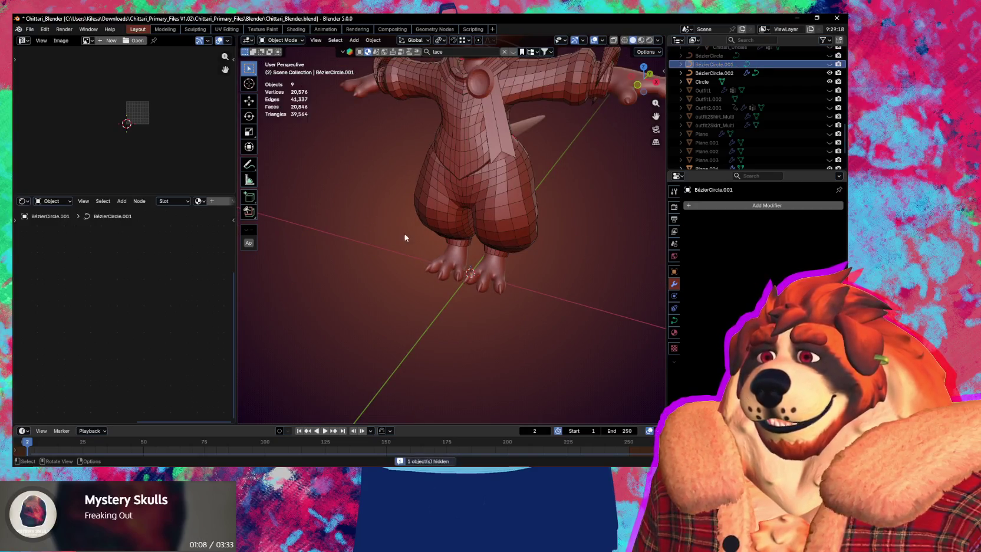
click(421, 233)
middle_drag(422, 233, 451, 254)
scroll(457, 259, up, 3)
scroll(458, 259, up, 2)
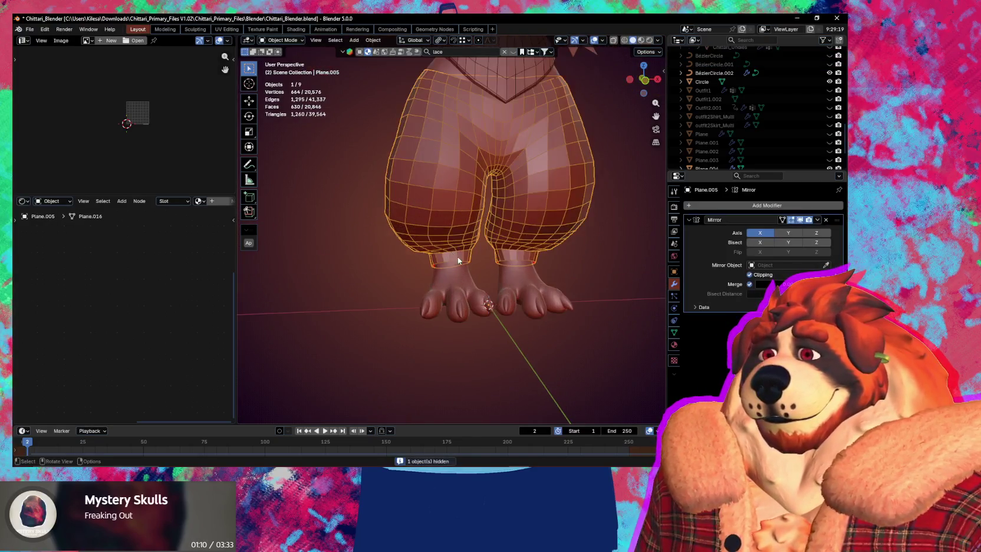
scroll(461, 261, up, 2)
key(Tab)
Step: Scale the cuff's top edge loop slightly tighter
scroll(468, 266, up, 3)
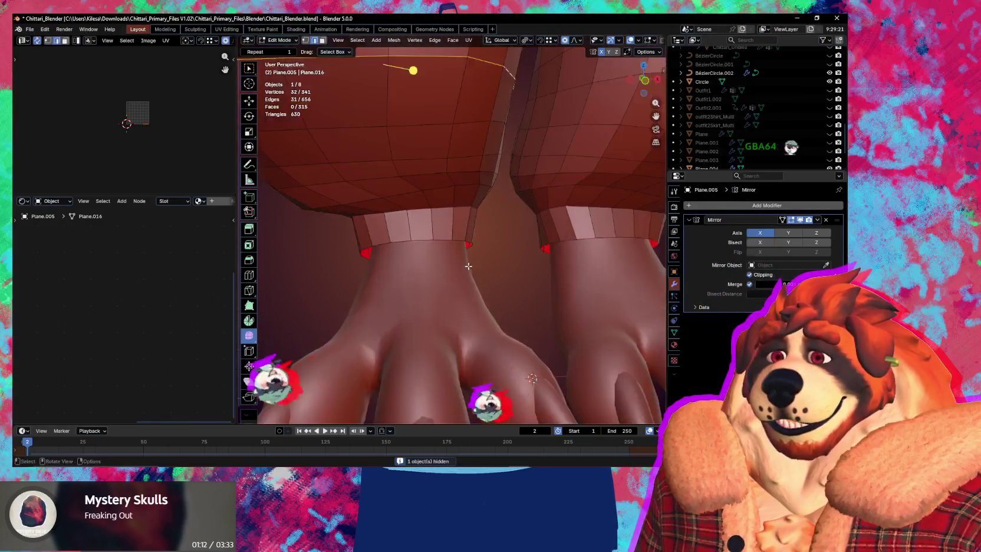
scroll(469, 248, up, 2)
alt+click(468, 202)
key(s)
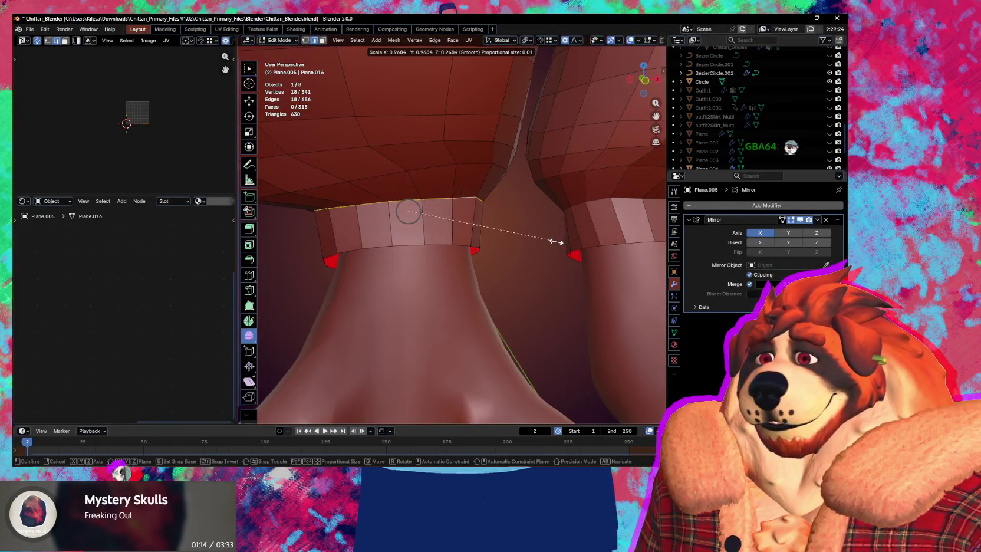
click(539, 238)
mouse_move(539, 238)
middle_down()
mouse_move(448, 220)
mouse_move(475, 240)
middle_up()
key(g)
right_click(453, 204)
Step: Move and rotate the cuff rim loops to tilt the leg hem
key(g)
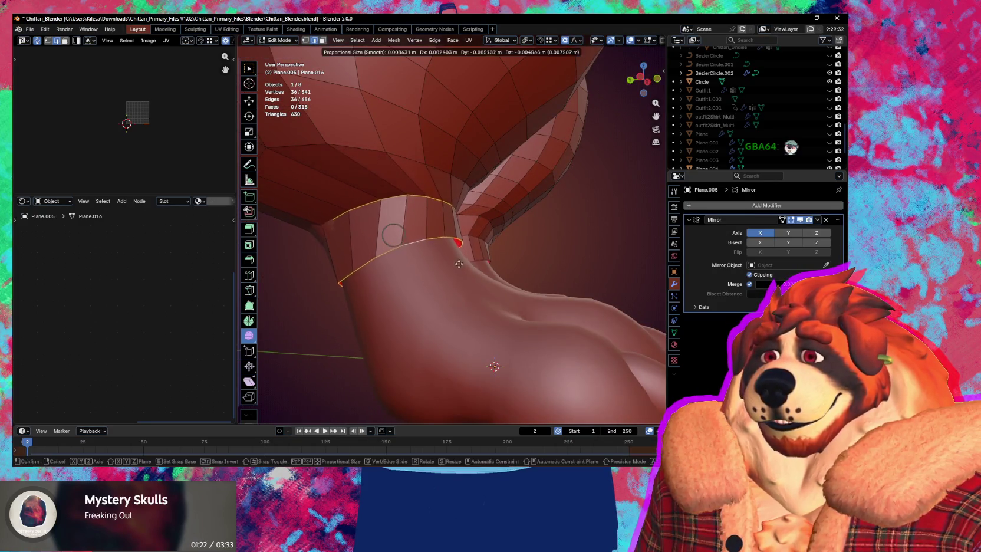
click(462, 262)
key(r)
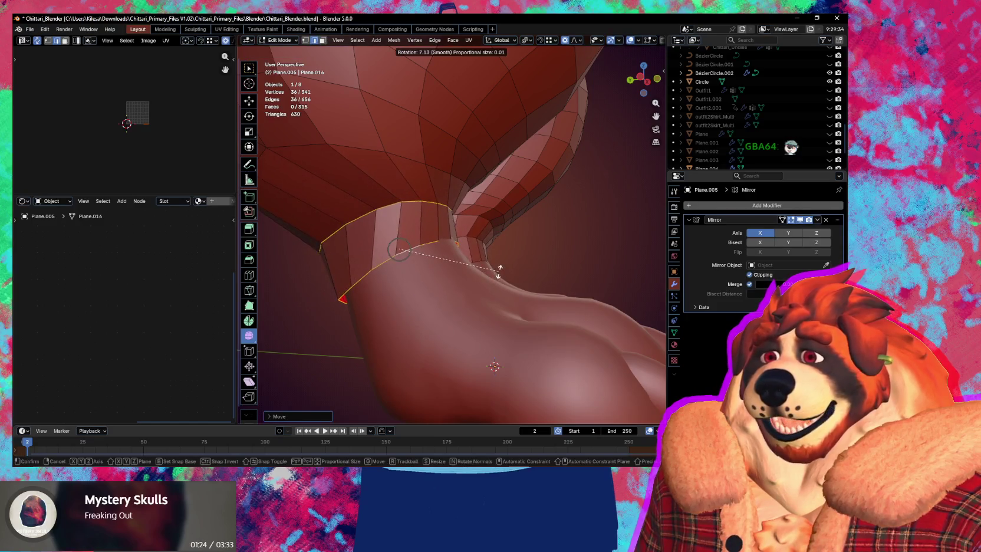
click(503, 273)
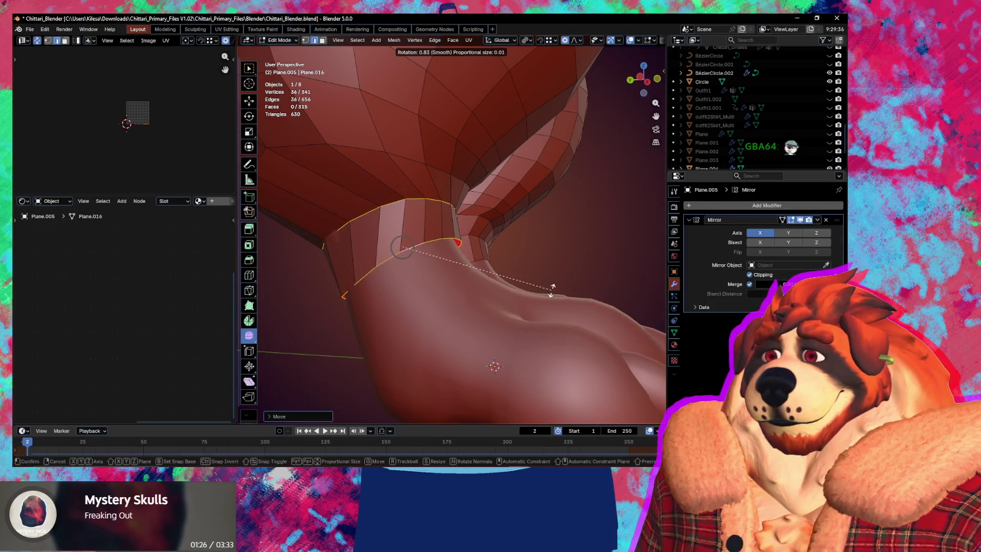
key(g)
click(547, 292)
mouse_move(547, 292)
middle_down()
mouse_move(453, 298)
mouse_move(527, 328)
middle_up()
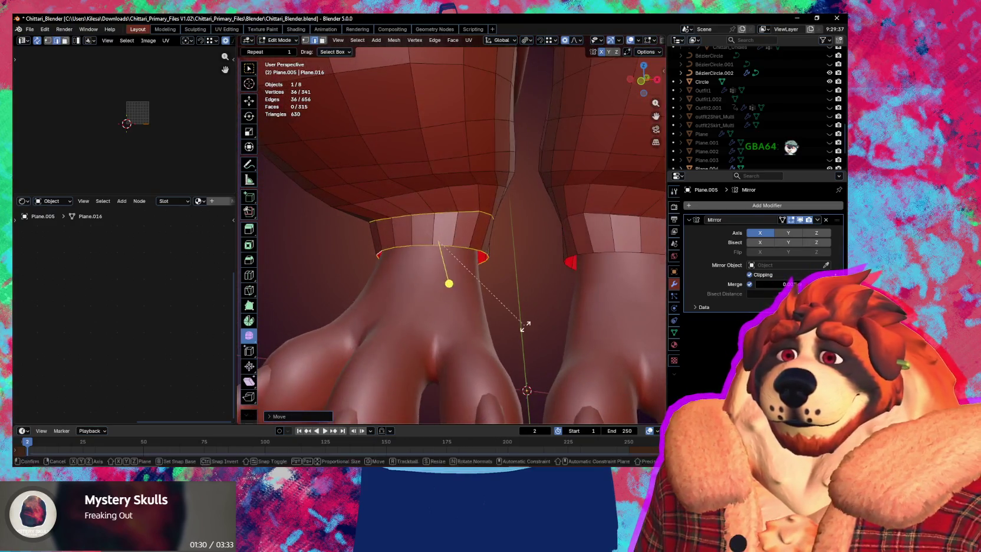
key(r)
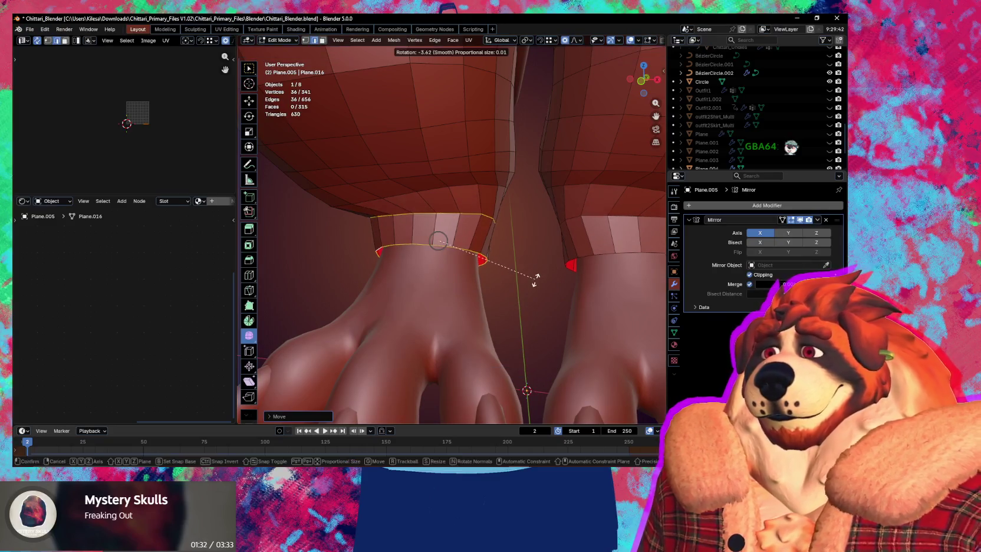
click(536, 281)
key(g)
click(526, 262)
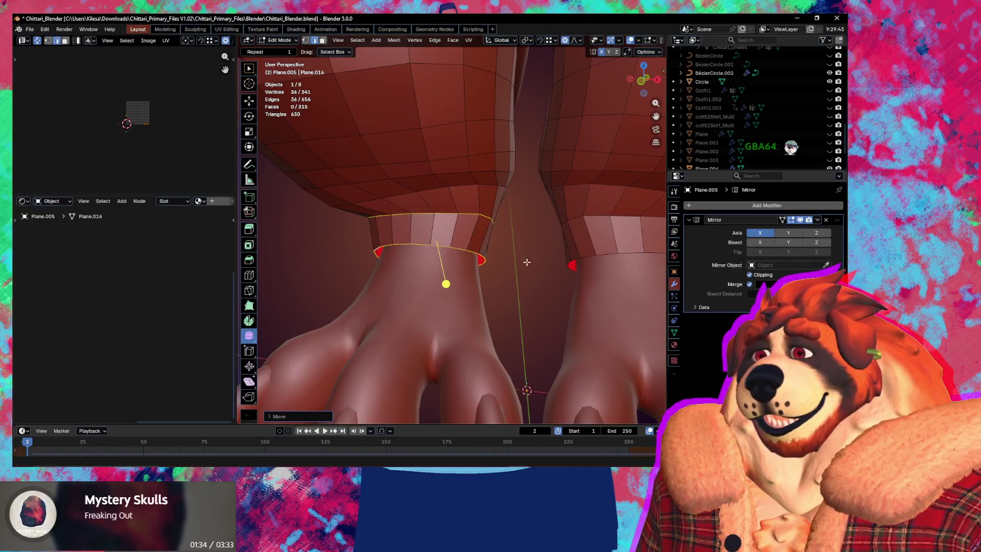
Step: Rotate the edge loop above the cuff to follow the tilted hem
alt+click(489, 187)
key(g)
key(r)
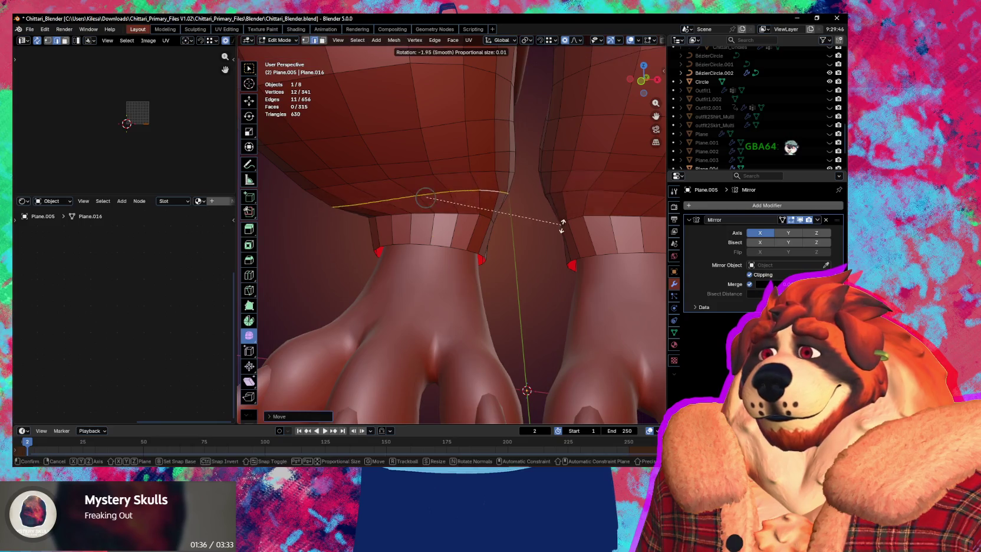
click(564, 234)
mouse_move(564, 236)
middle_down()
mouse_move(408, 226)
mouse_move(537, 248)
mouse_move(607, 247)
middle_up()
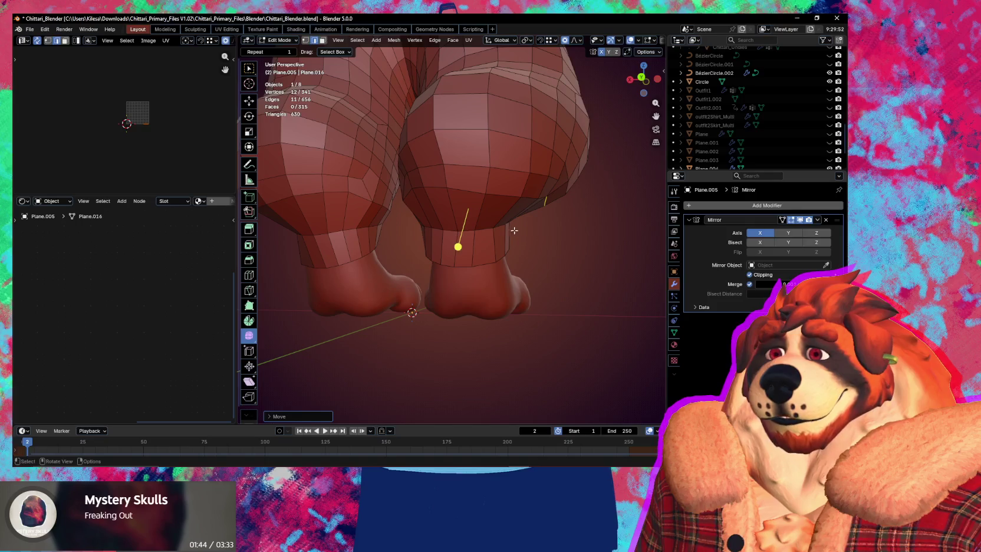
Step: Loop-cut one new edge ring around the left trouser leg just above the cuff
middle_drag(514, 230, 504, 213)
key(ctrl+r)
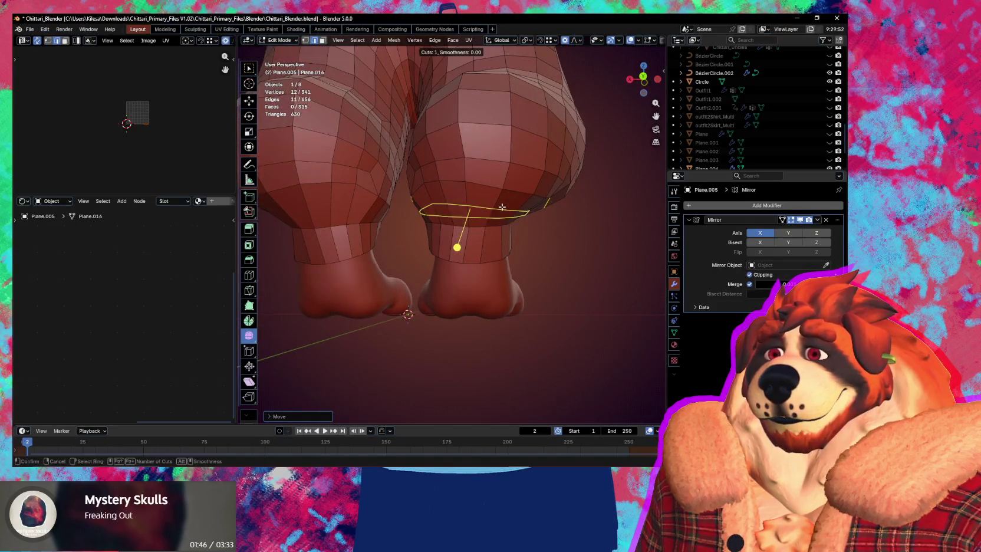
click(502, 207)
mouse_move(560, 230)
middle_down()
mouse_move(411, 236)
mouse_move(485, 238)
middle_up()
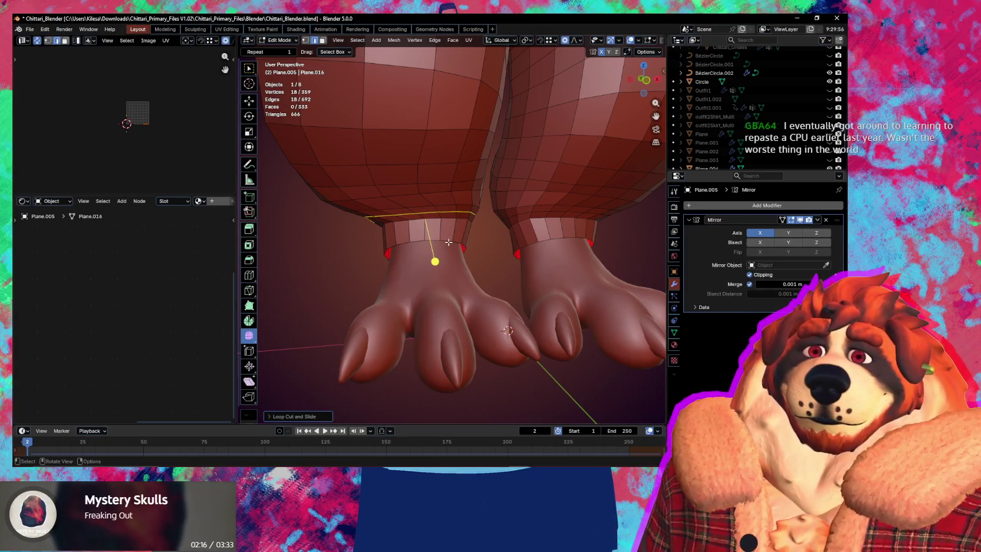
Step: Move and narrow the cuff's top loop with proportional falloff
middle_drag(467, 282, 471, 223)
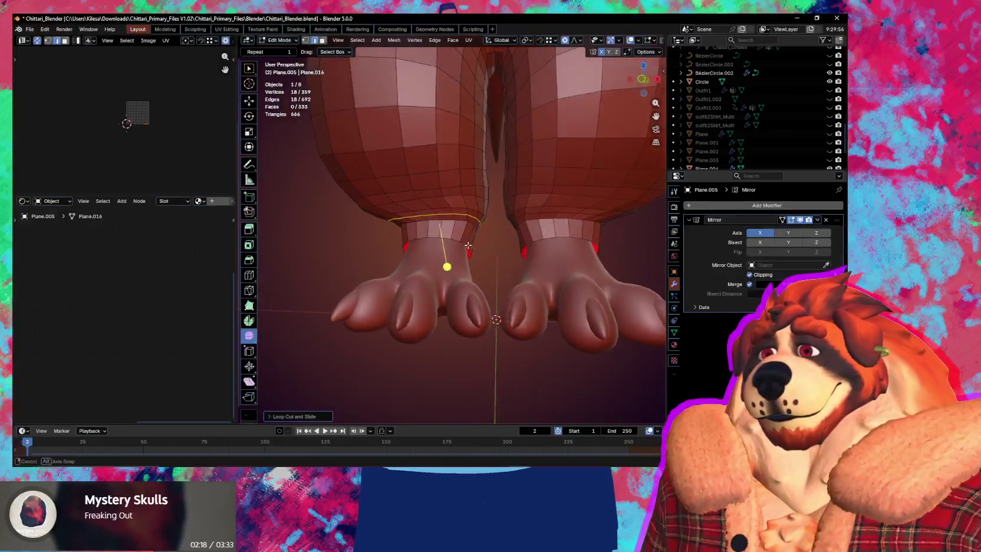
key(g)
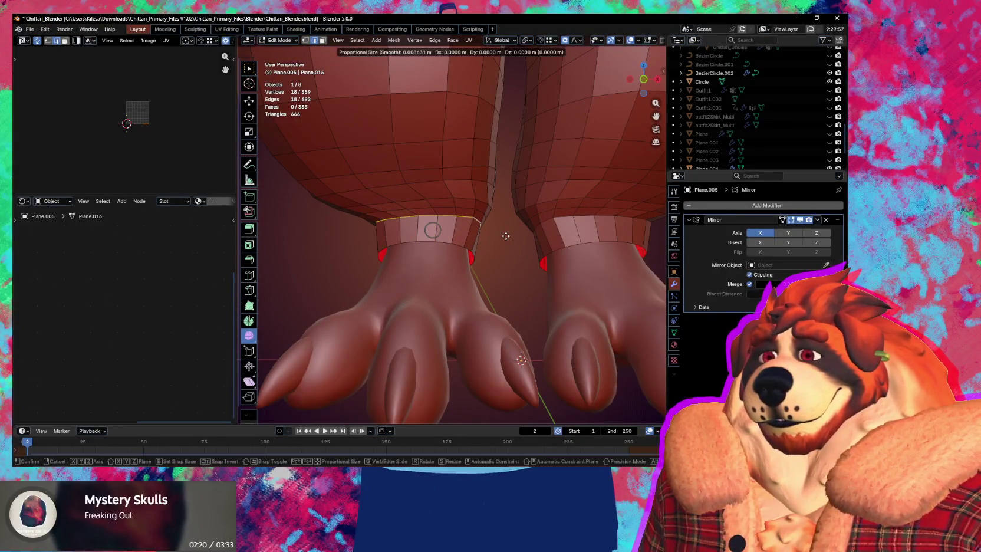
click(505, 236)
key(s)
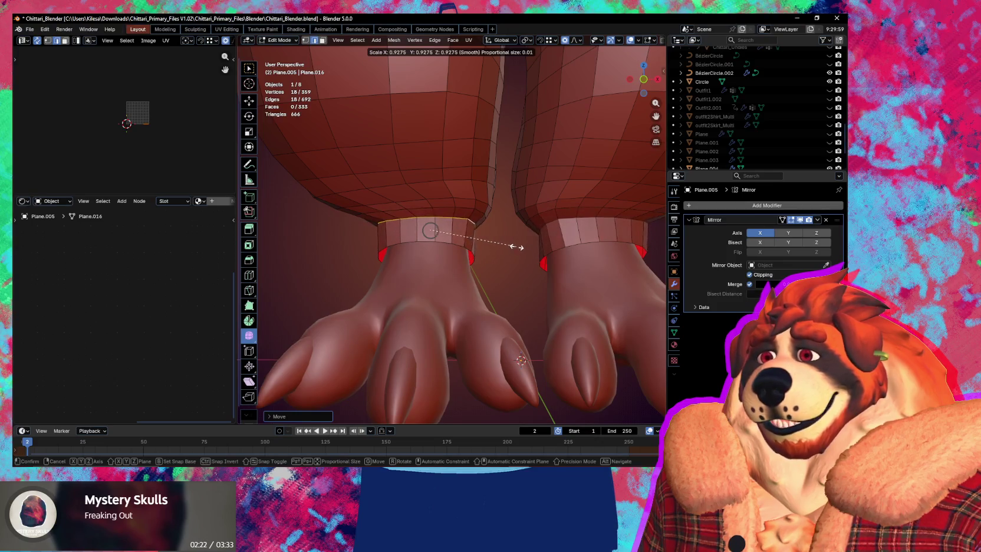
click(512, 247)
Step: Reposition the cuff loop and widen its bottom rim by scaling
mouse_move(512, 246)
middle_down()
mouse_move(512, 226)
mouse_move(451, 257)
middle_up()
key(g)
click(492, 233)
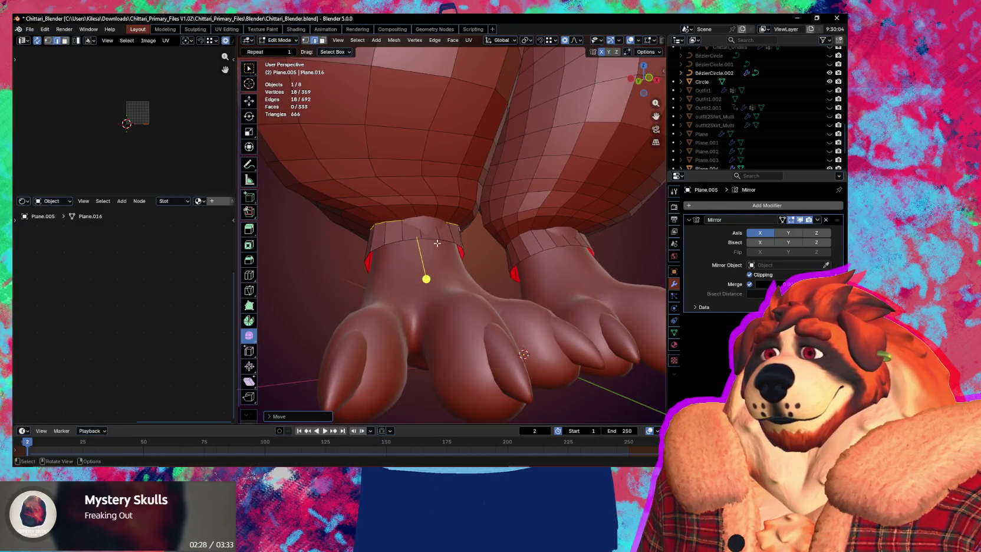
key(s)
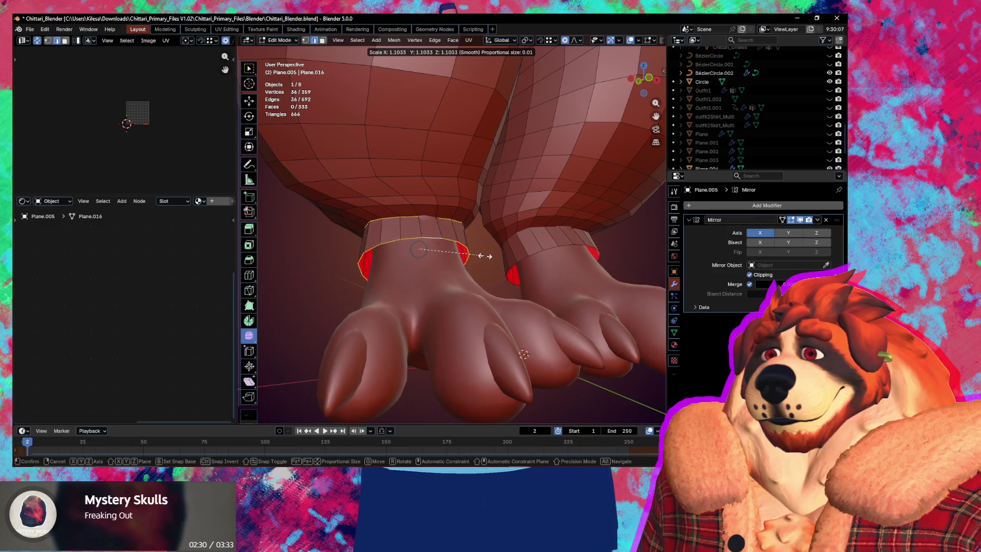
click(481, 256)
middle_drag(481, 256, 484, 273)
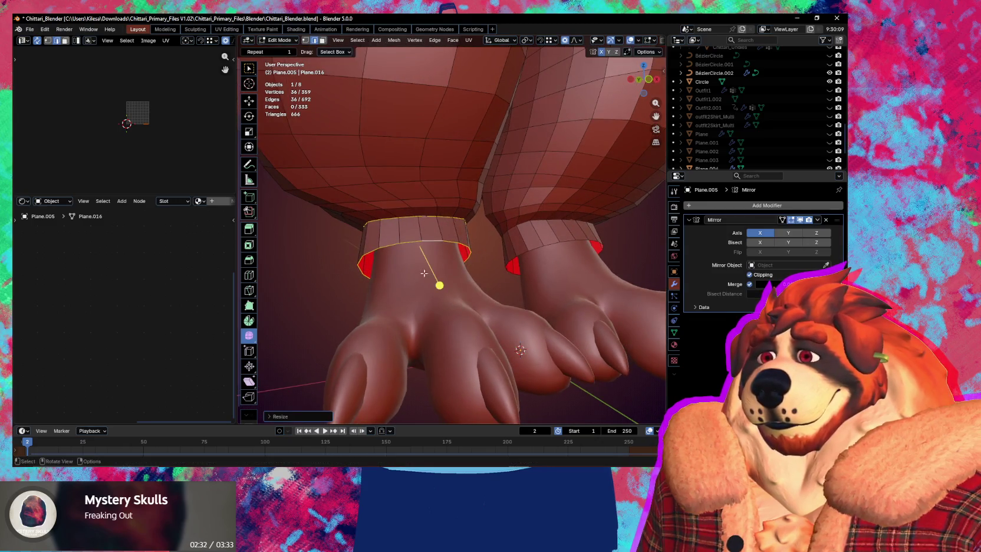
key(s)
click(519, 263)
middle_drag(519, 263, 428, 214)
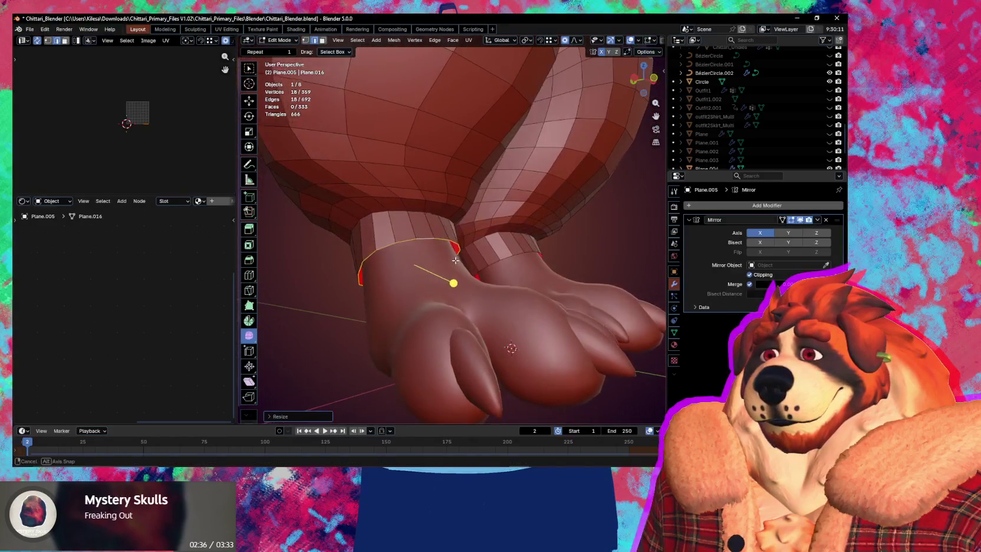
Step: Nudge single vertices on the cuff to even out the hem
key(g)
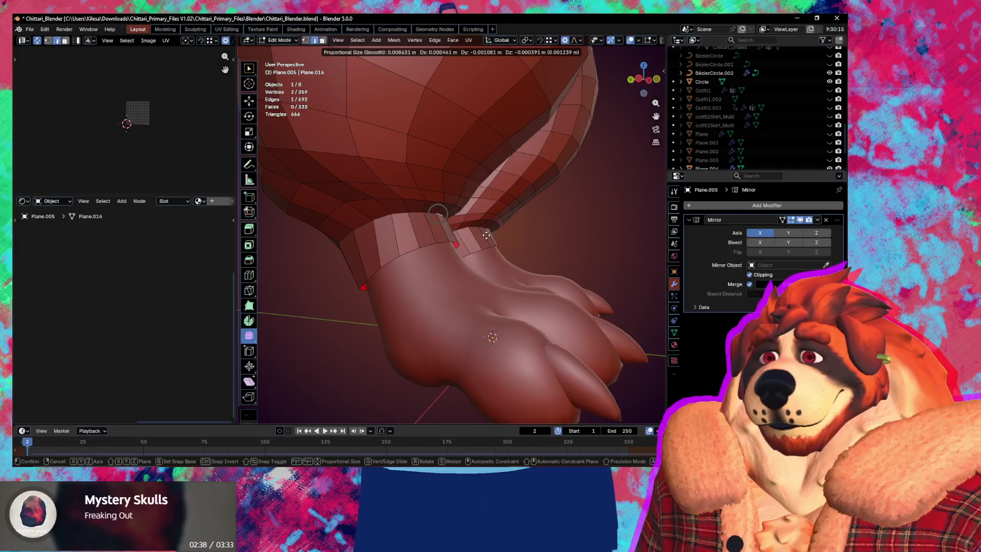
click(460, 224)
mouse_move(460, 224)
middle_down()
mouse_move(549, 220)
mouse_move(585, 204)
mouse_move(479, 245)
mouse_move(504, 260)
mouse_move(529, 234)
mouse_move(528, 215)
mouse_move(535, 220)
mouse_move(515, 192)
mouse_move(547, 208)
middle_up()
key(g)
click(607, 218)
click(559, 202)
key(g)
right_click(499, 264)
click(510, 259)
key(g)
click(529, 234)
Step: Move several hem vertices to smooth the pant-leg outline
key(g)
click(525, 212)
key(g)
click(537, 209)
key(g)
click(524, 202)
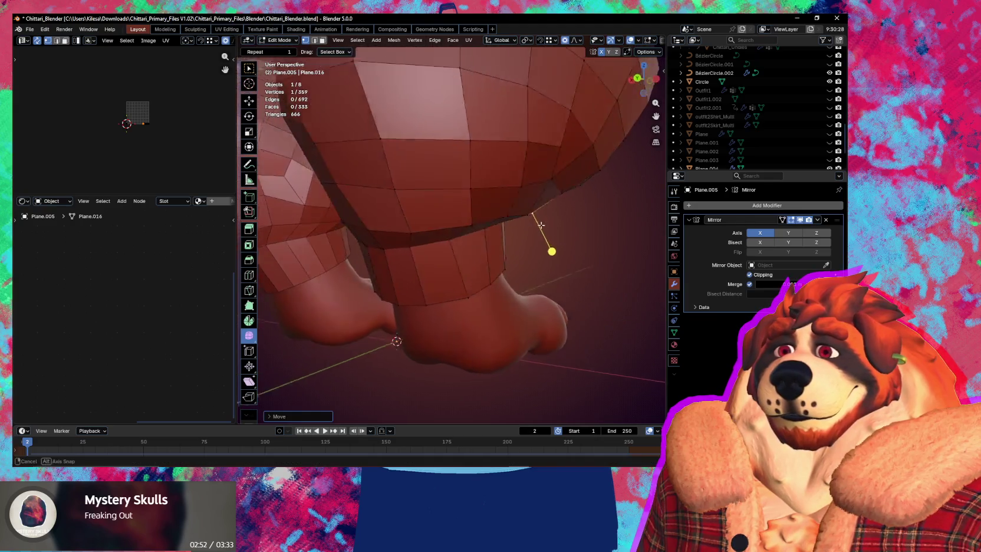
key(g)
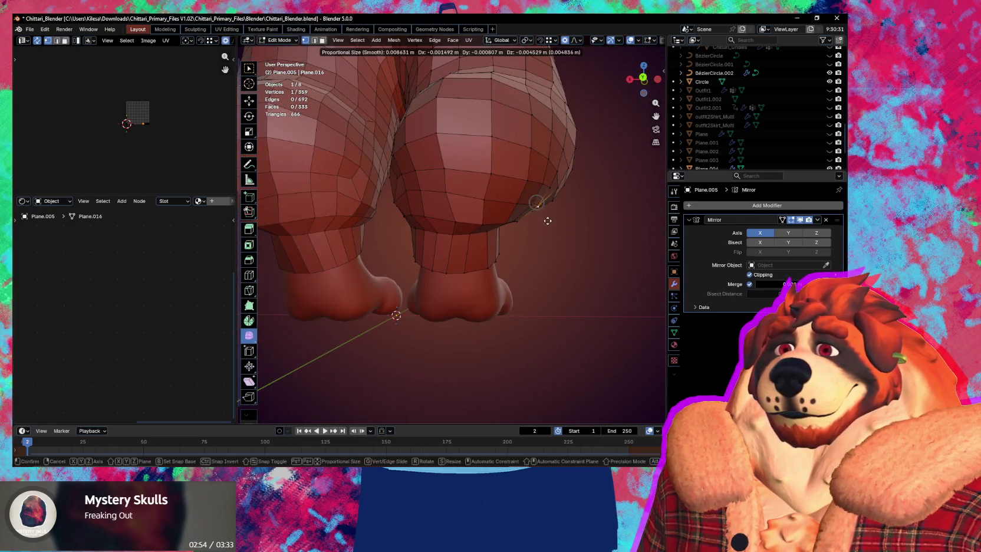
click(546, 212)
Step: Adjust pant-leg vertices from a view of both legs to round the bottoms
mouse_move(545, 212)
middle_down()
mouse_move(575, 226)
mouse_move(424, 202)
mouse_move(525, 222)
middle_up()
key(g)
click(424, 195)
mouse_move(445, 191)
middle_down()
mouse_move(434, 235)
mouse_move(442, 203)
mouse_move(347, 218)
mouse_move(395, 259)
mouse_move(448, 253)
middle_up()
key(g)
click(428, 204)
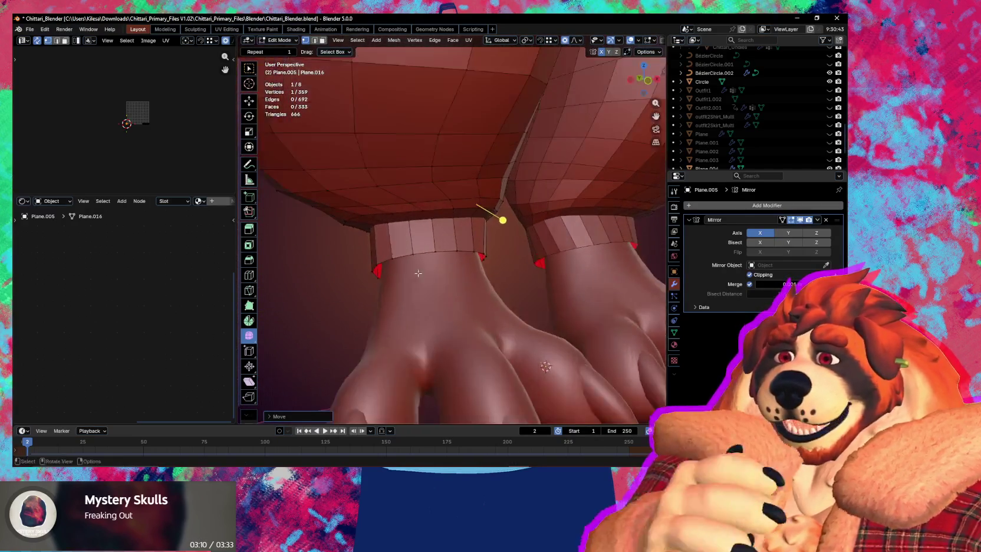
Step: Add an edge loop around the leg cuff and scale it
scroll(449, 254, up, 3)
key(ctrl+r)
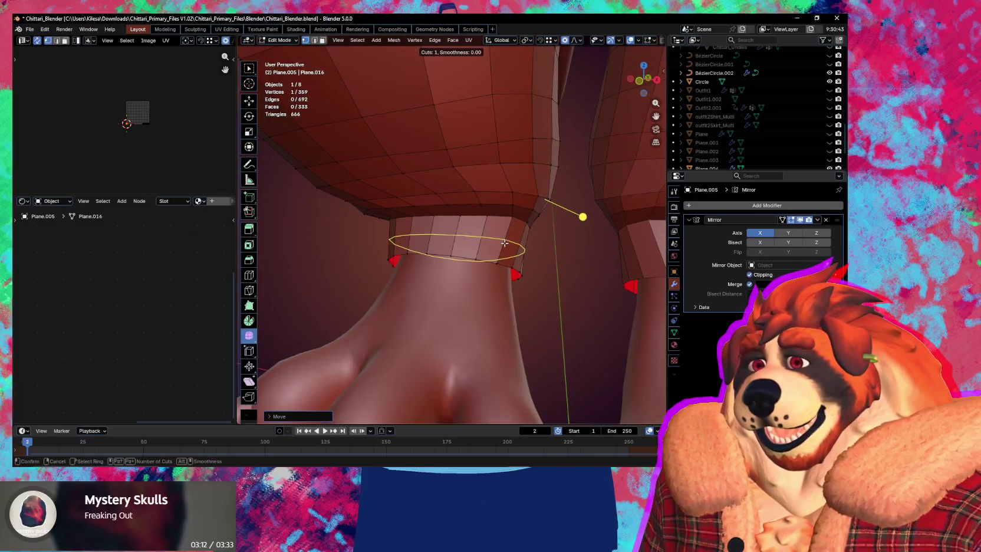
click(502, 244)
key(s)
click(547, 262)
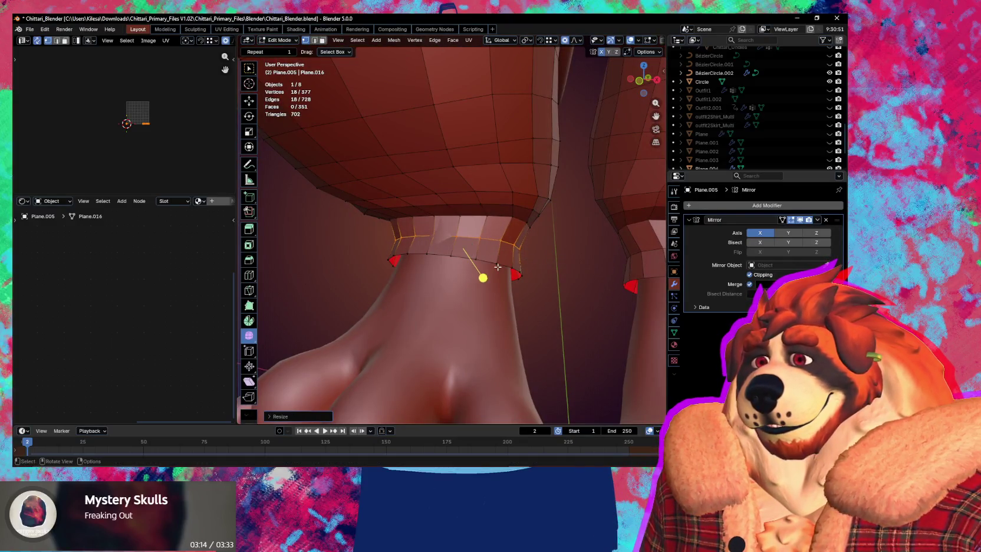
Step: Select the cuff band loops and scale the band slightly tighter
alt+shift+click(476, 222)
alt+shift+click(486, 276)
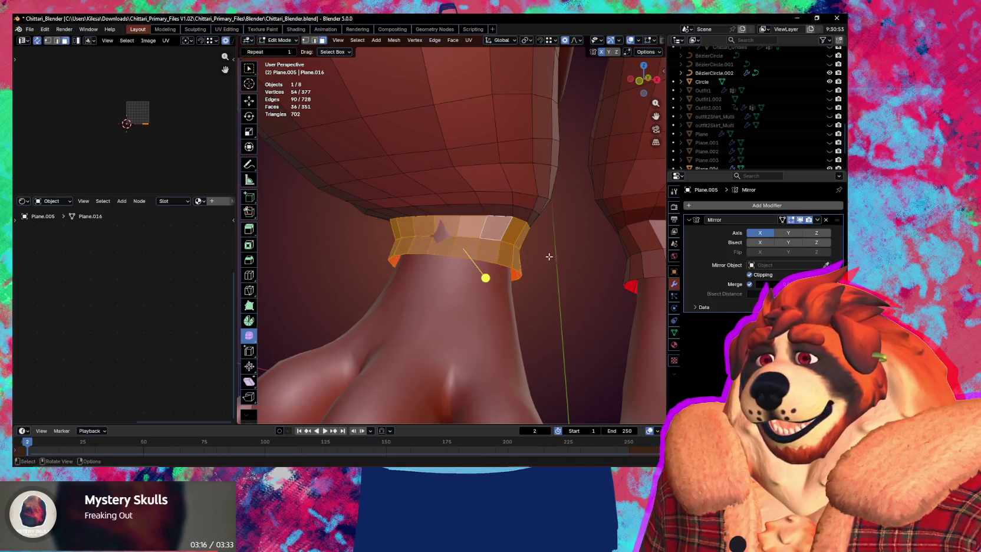
key(s)
click(555, 260)
middle_drag(554, 260, 540, 262)
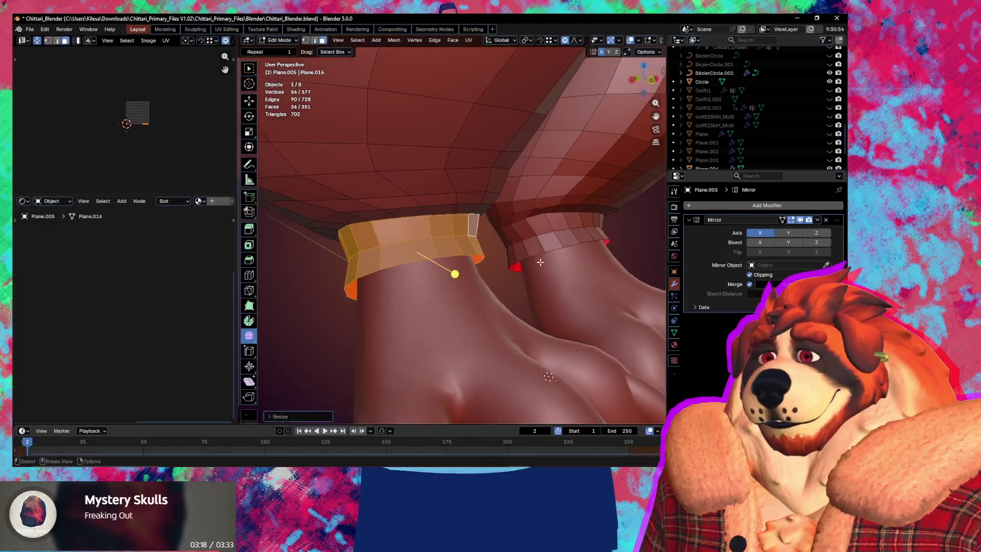
Step: Cut two more loops into the band and puff them outward with Shrink/Fatten
click(440, 251)
click(440, 251)
middle_drag(440, 251, 434, 226)
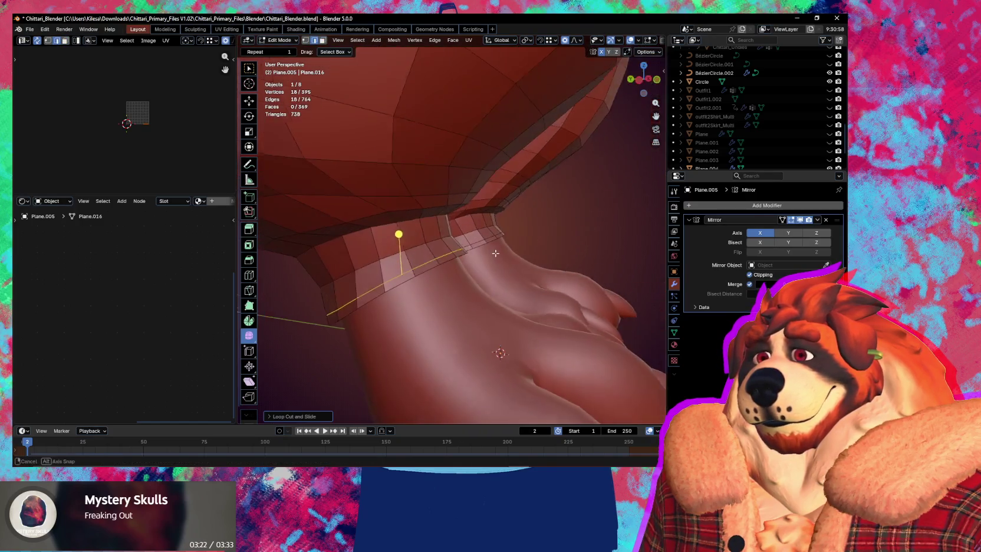
click(436, 227)
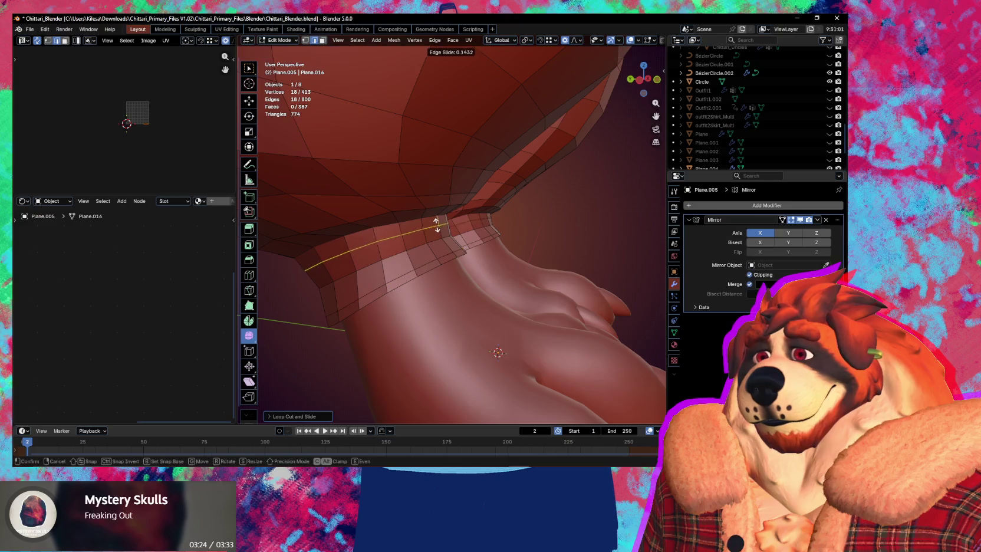
click(435, 221)
alt+shift+click(445, 256)
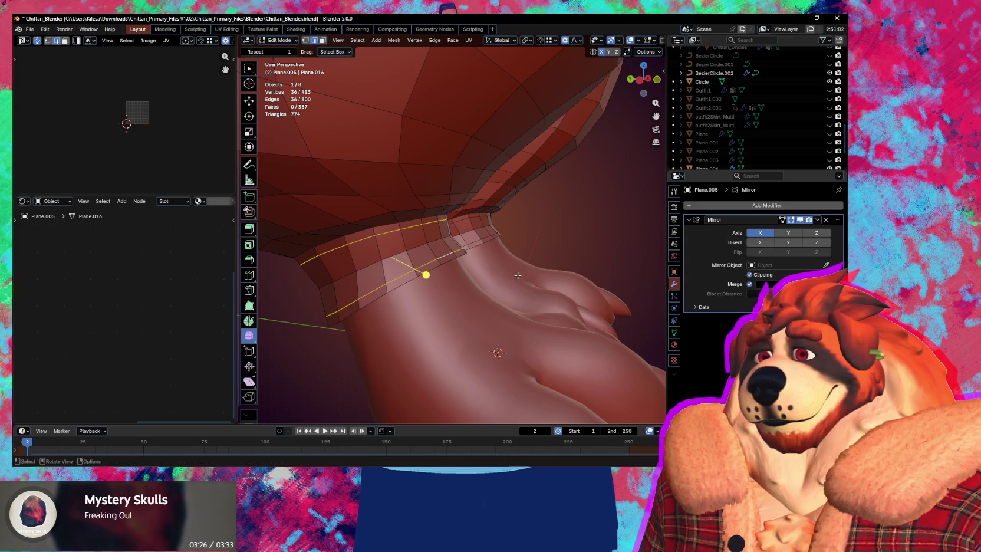
key(alt+s)
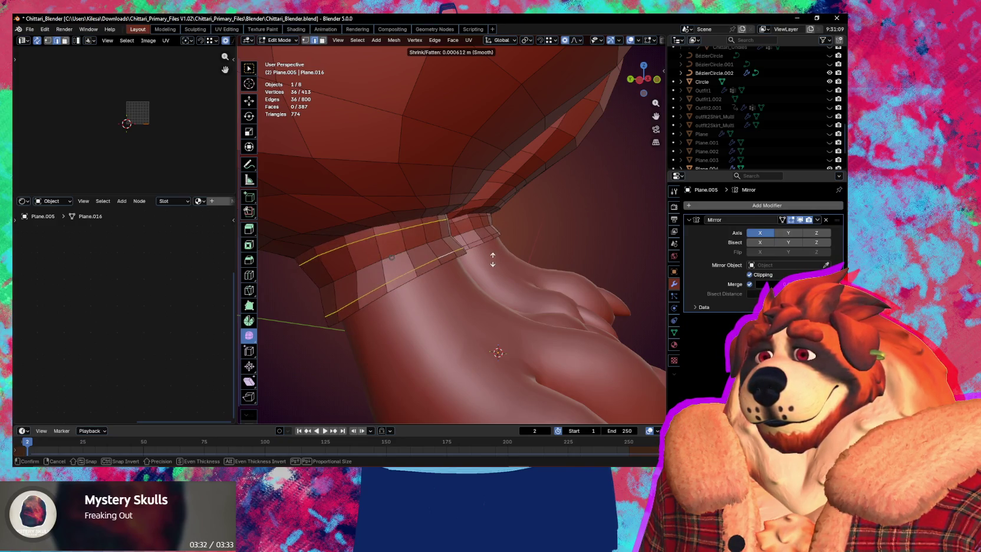
click(493, 259)
middle_drag(493, 259, 431, 286)
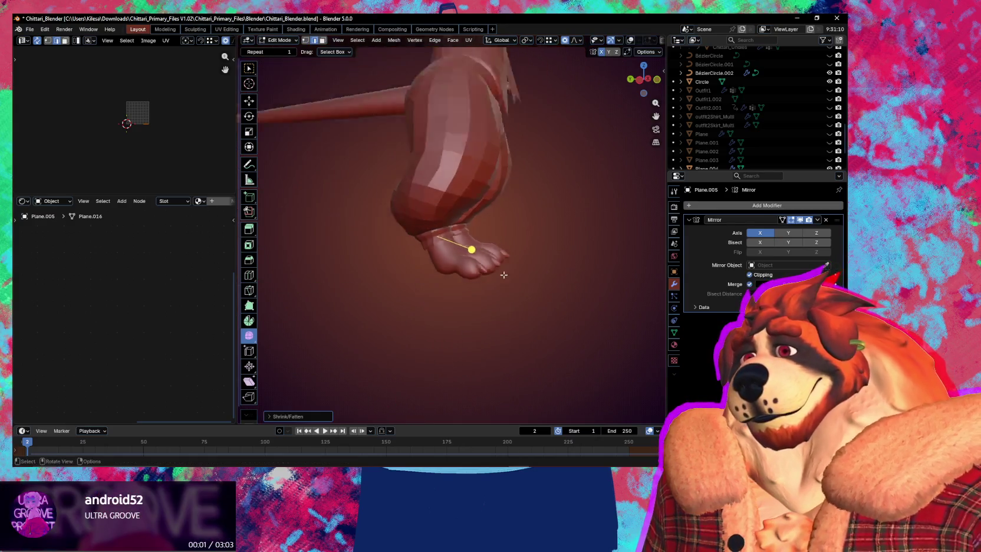
scroll(425, 292, down, 3)
scroll(425, 292, down, 3)
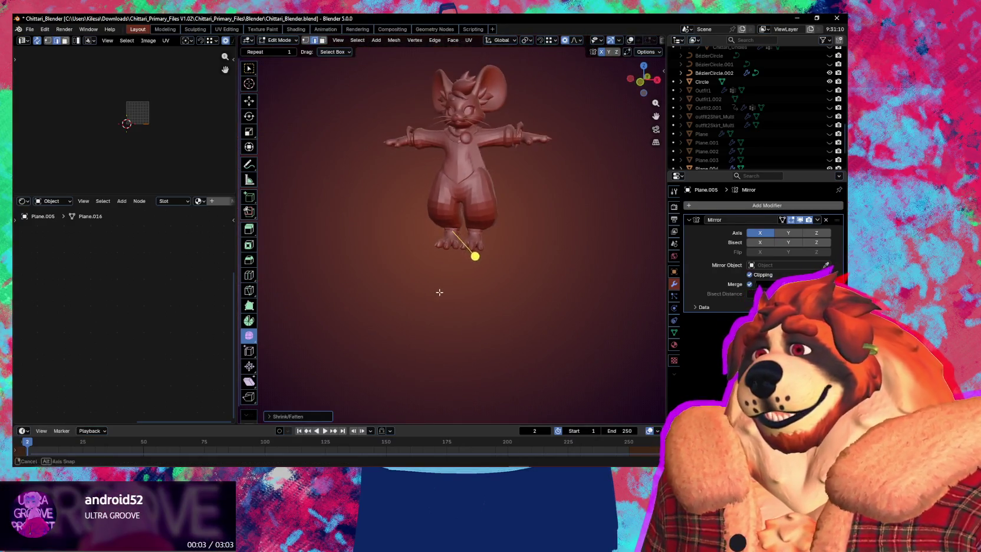
scroll(474, 301, up, 3)
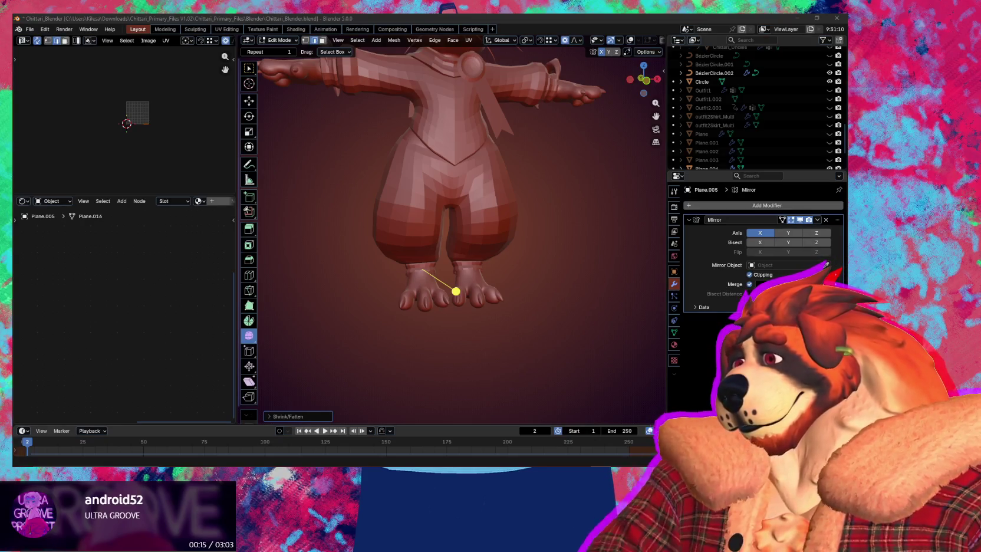
middle_drag(396, 268, 473, 266)
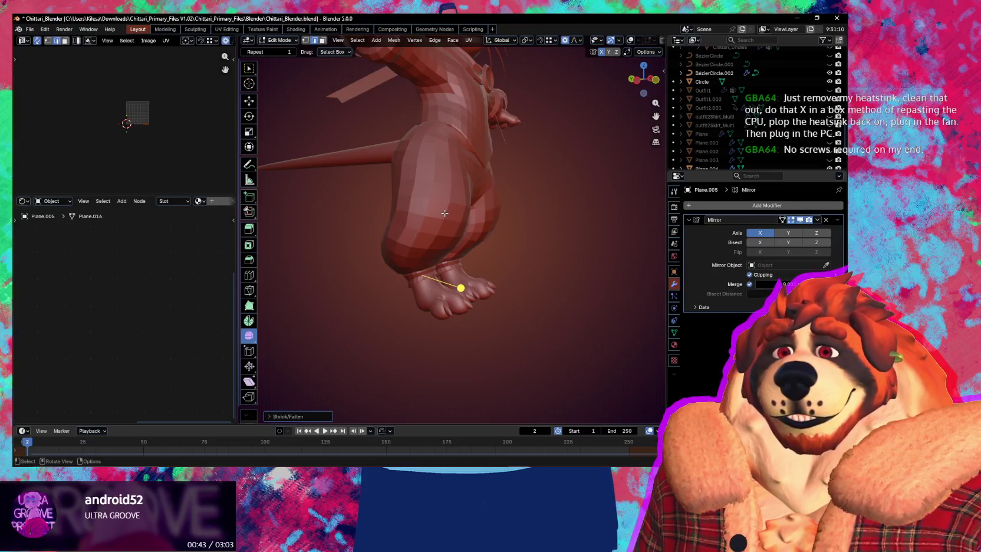
scroll(439, 203, down, 1)
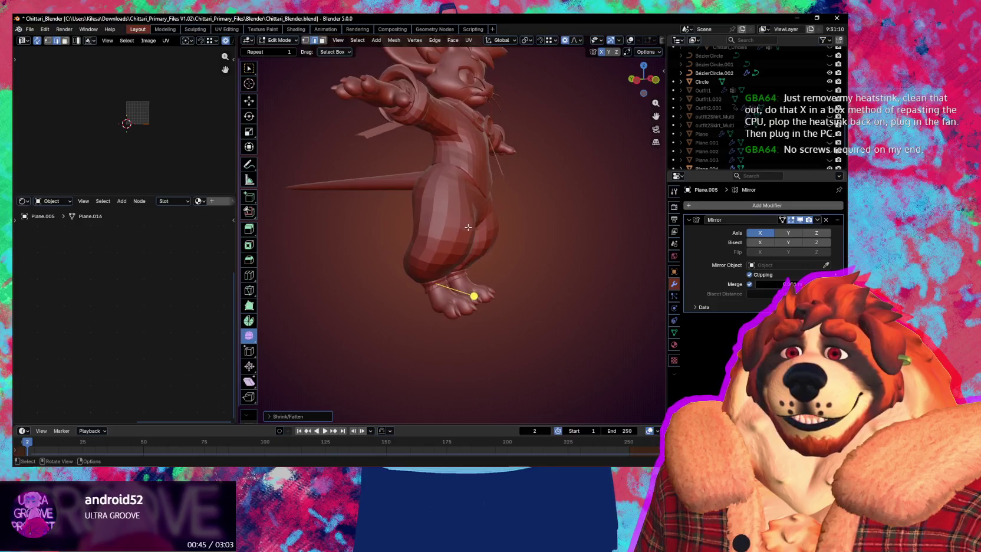
scroll(460, 236, up, 3)
scroll(490, 263, up, 2)
scroll(490, 263, down, 1)
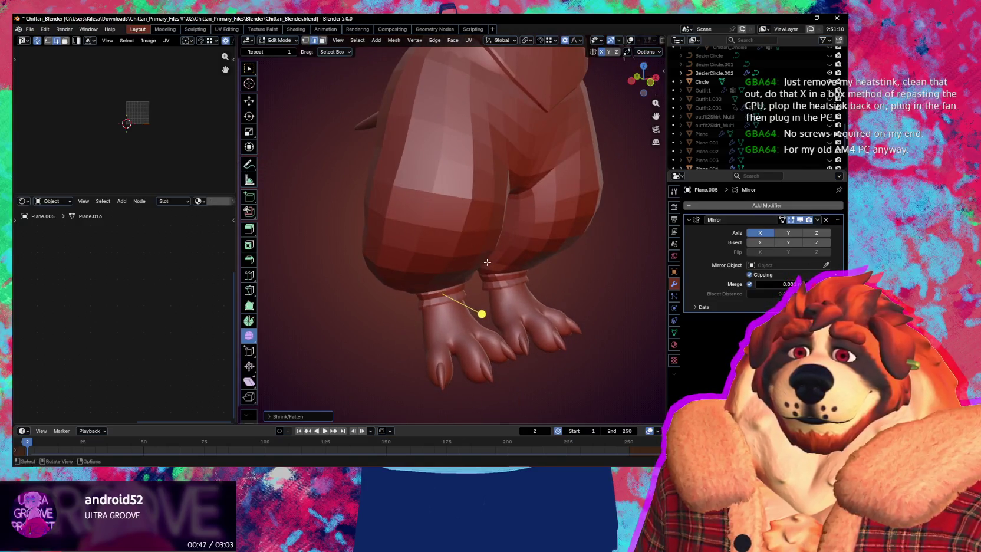
middle_drag(490, 264, 448, 207)
mouse_move(437, 249)
middle_down()
mouse_move(477, 325)
mouse_move(453, 302)
mouse_move(422, 294)
middle_up()
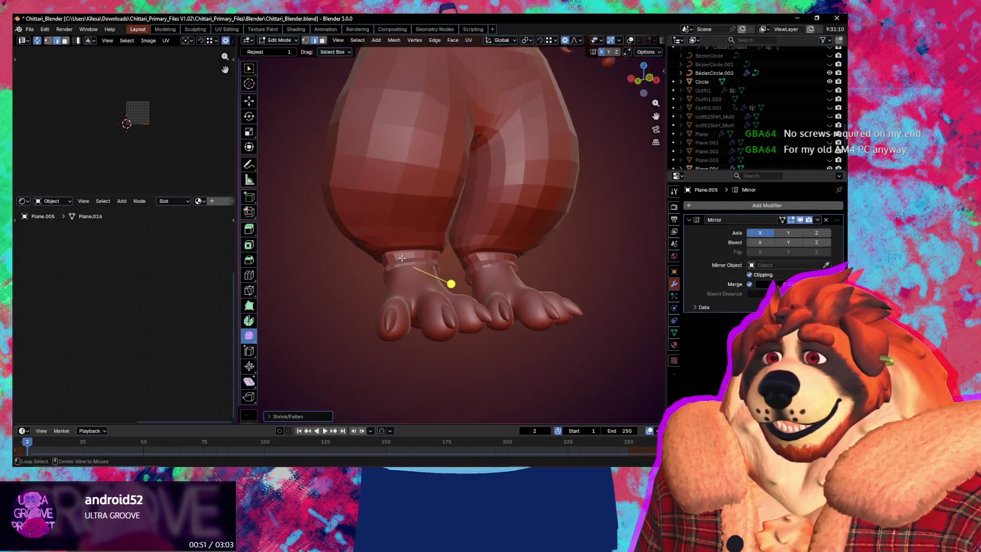
mouse_move(402, 258)
middle_down()
mouse_move(527, 278)
mouse_move(515, 257)
mouse_move(542, 243)
mouse_move(522, 254)
mouse_move(445, 225)
middle_up()
Step: Switch the pants to Sculpt Mode and enlarge the brush to 231 px
key(ctrl+Tab)
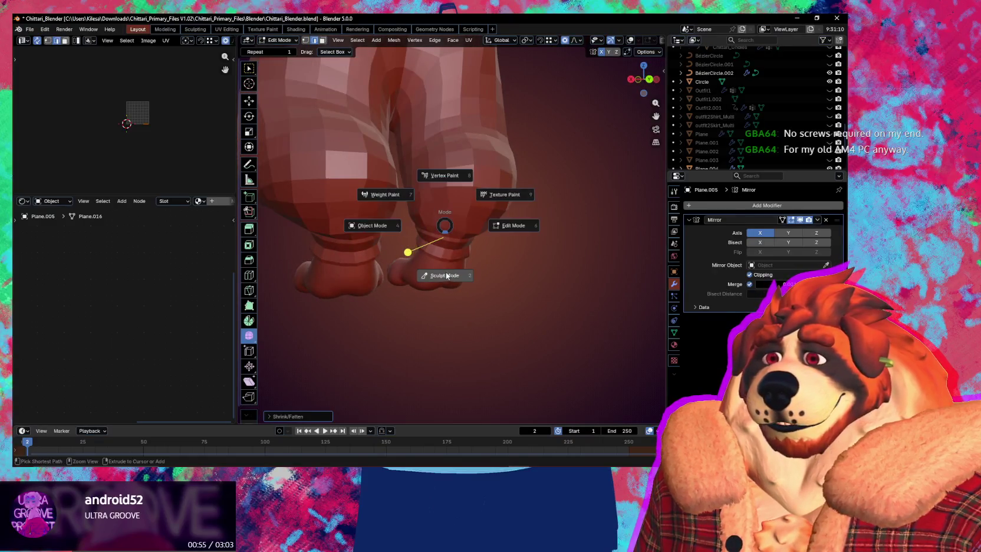
click(446, 276)
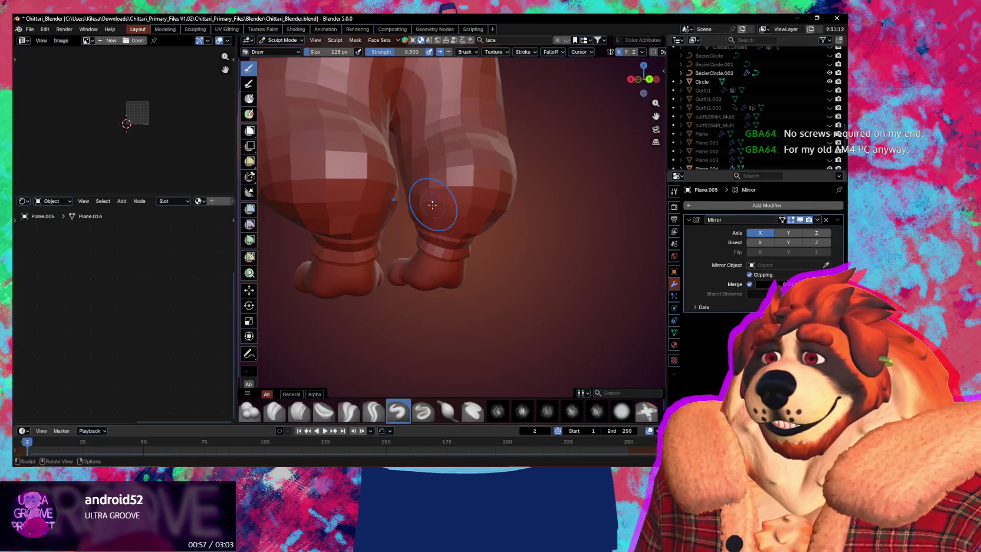
mouse_move(415, 166)
middle_down()
mouse_move(406, 195)
mouse_move(396, 148)
middle_up()
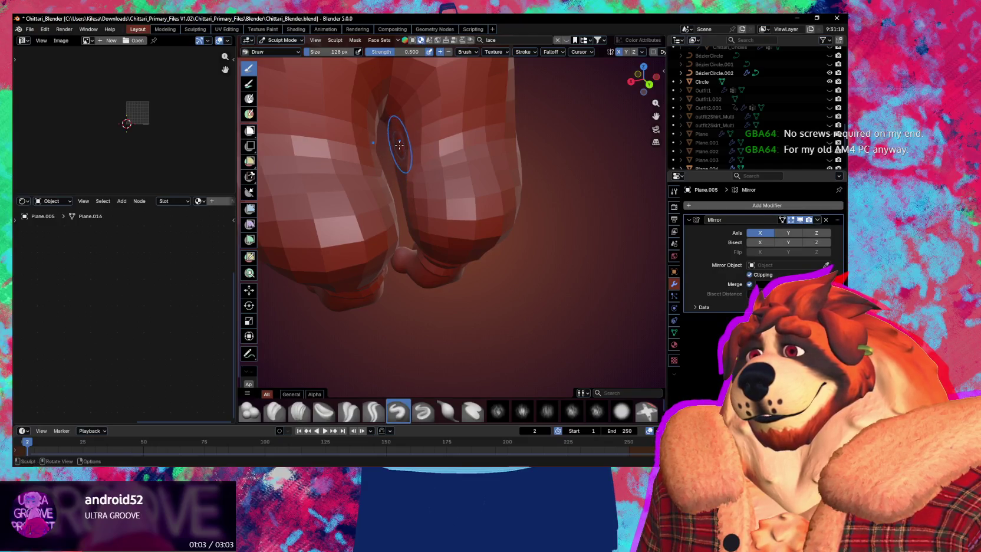
mouse_move(399, 156)
middle_down()
mouse_move(490, 168)
mouse_move(439, 173)
mouse_move(431, 242)
middle_up()
key(f)
click(494, 164)
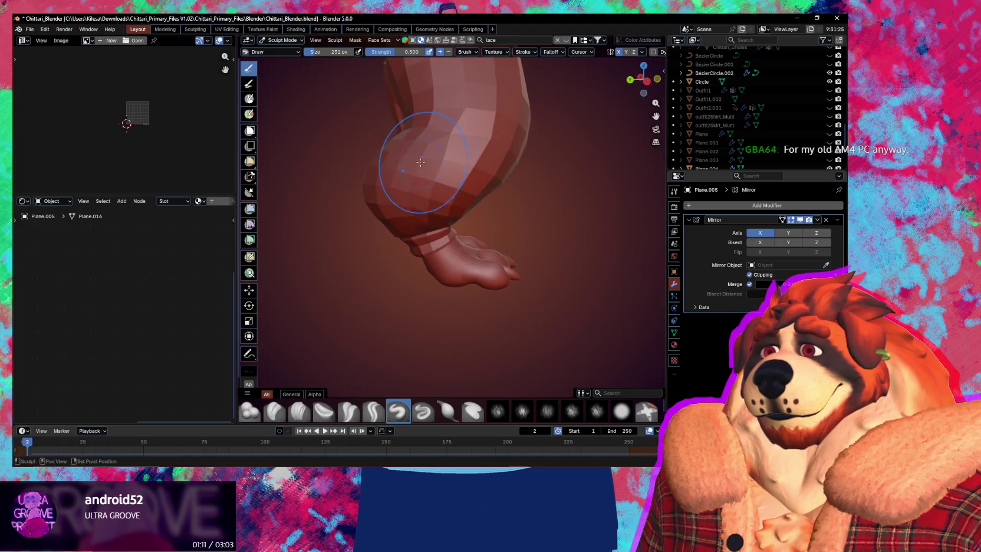
Step: Orbit to a front view of the character and return to Object Mode
scroll(431, 243, down, 3)
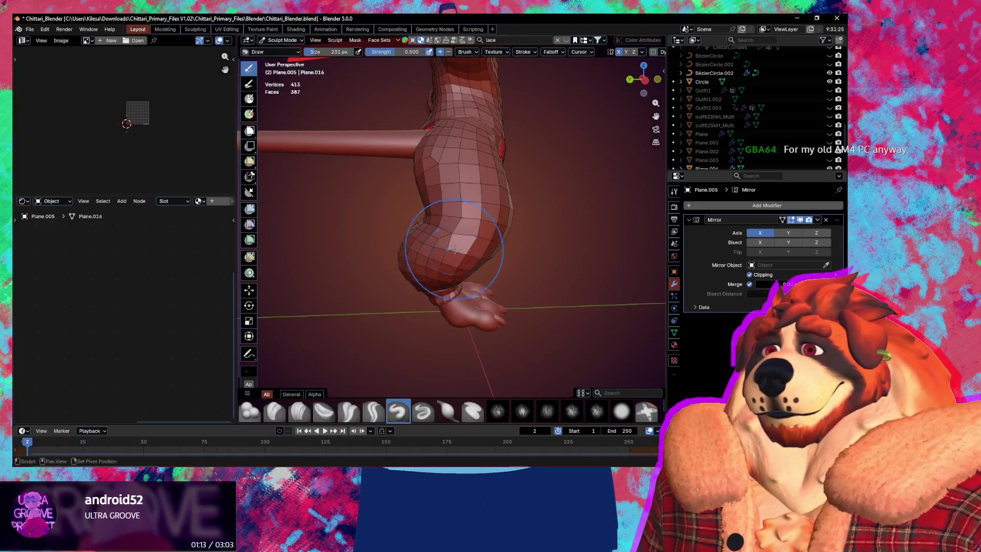
scroll(424, 247, down, 5)
middle_drag(425, 248, 339, 260)
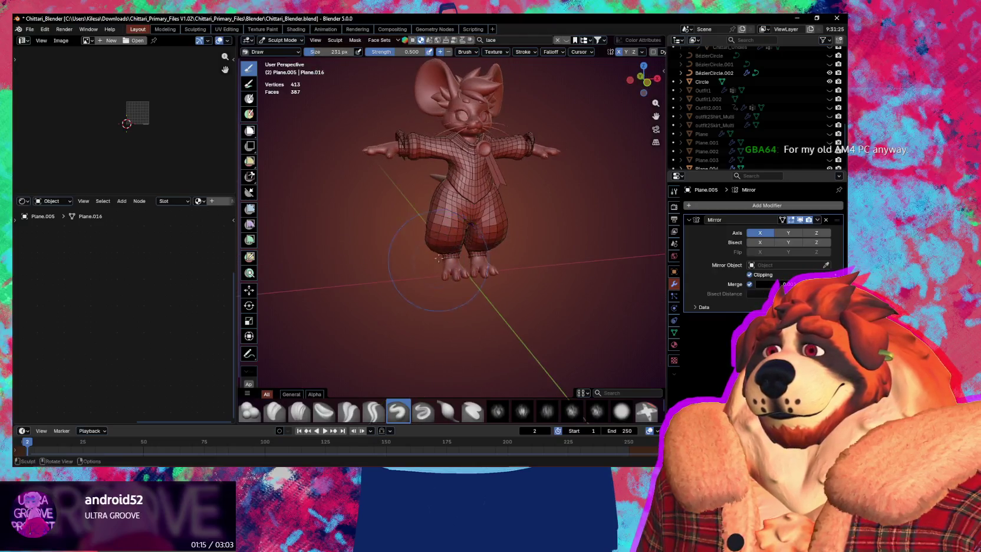
scroll(404, 262, up, 4)
key(ctrl+Tab)
click(507, 272)
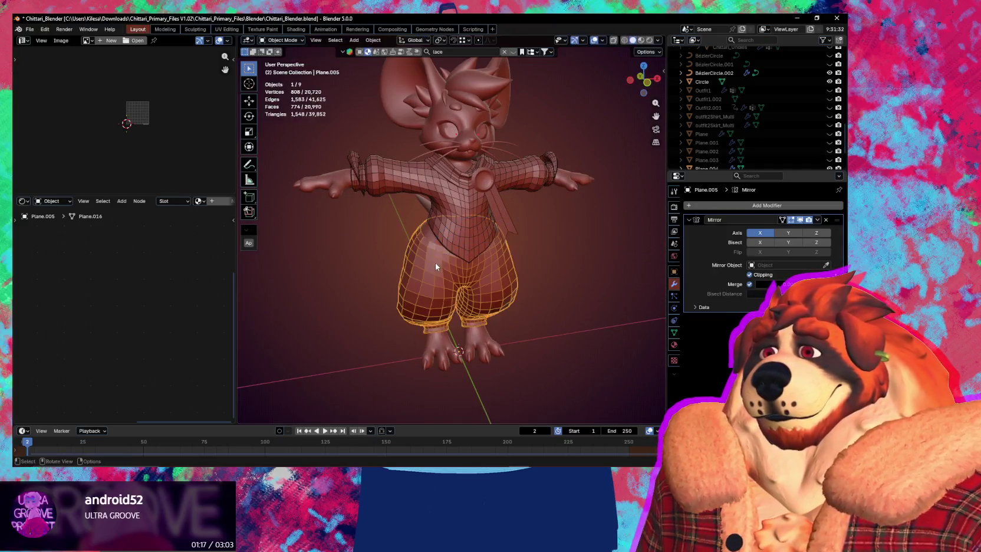
Step: Reselect the pants, enter Edit Mode and scale up the back waist loop slightly
click(464, 237)
click(435, 280)
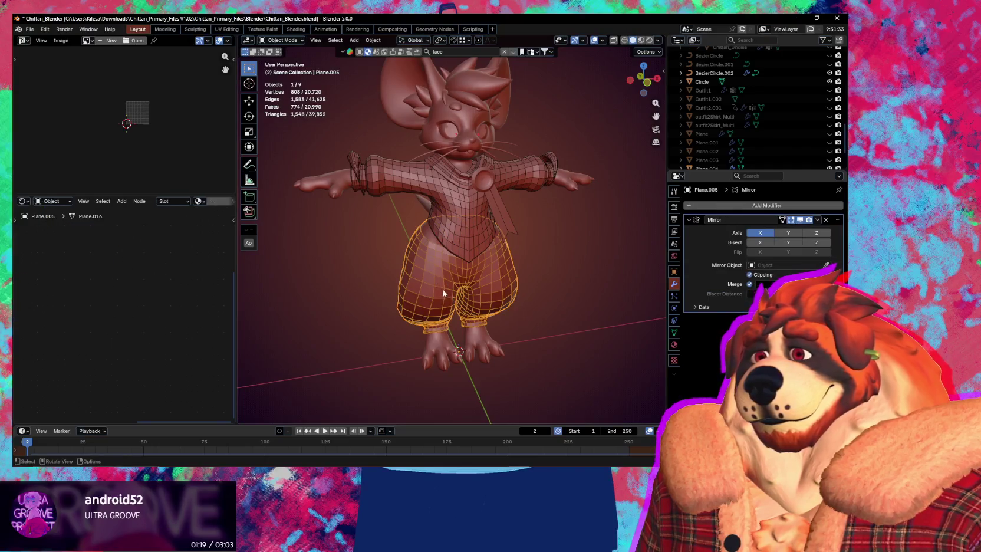
scroll(443, 293, up, 5)
key(Tab)
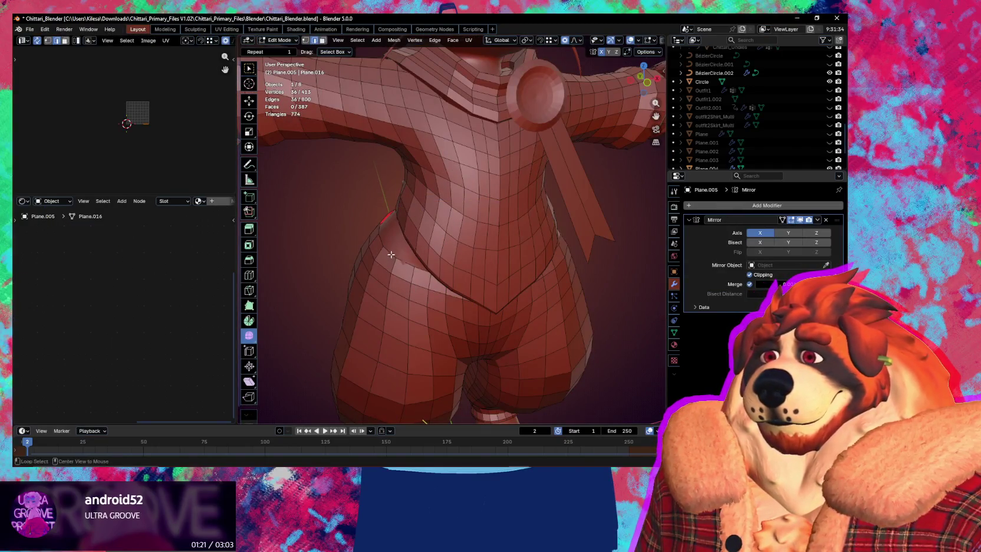
middle_drag(391, 254, 460, 200)
alt+click(513, 267)
key(s)
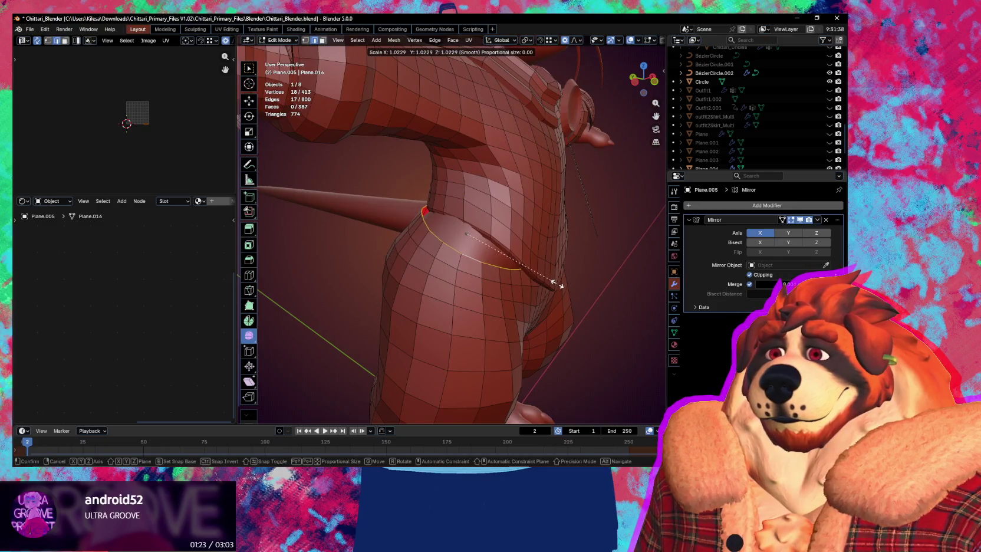
right_click(554, 283)
Step: Nudge vertices around the tail hole, select its edge loop and switch to Sculpt Mode
middle_drag(555, 283, 494, 215)
click(490, 270)
mouse_move(490, 269)
middle_down()
mouse_move(474, 265)
mouse_move(512, 276)
middle_up()
key(g)
click(508, 275)
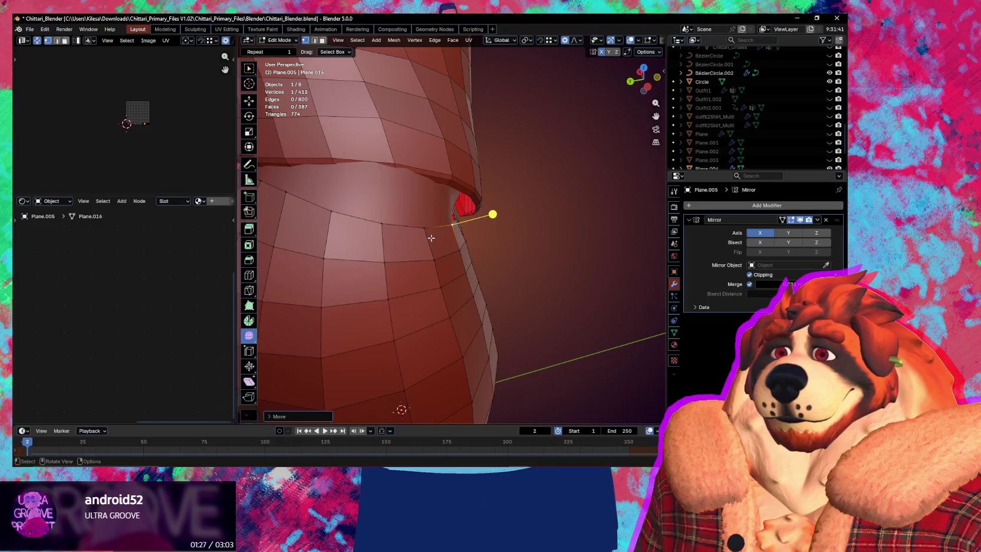
mouse_move(431, 234)
middle_down()
mouse_move(494, 241)
mouse_move(501, 233)
mouse_move(477, 224)
mouse_move(476, 202)
middle_up()
key(g)
click(541, 236)
alt+click(493, 236)
key(ctrl+Tab)
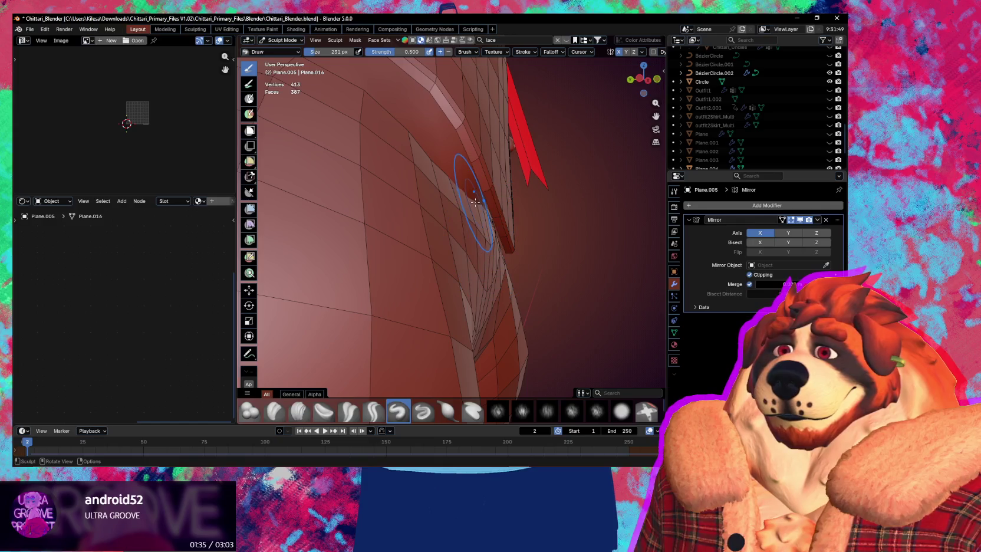
Step: Grab-sculpt the pants hip below the waistband with a 329 px brush into a rounder bulge
key(g)
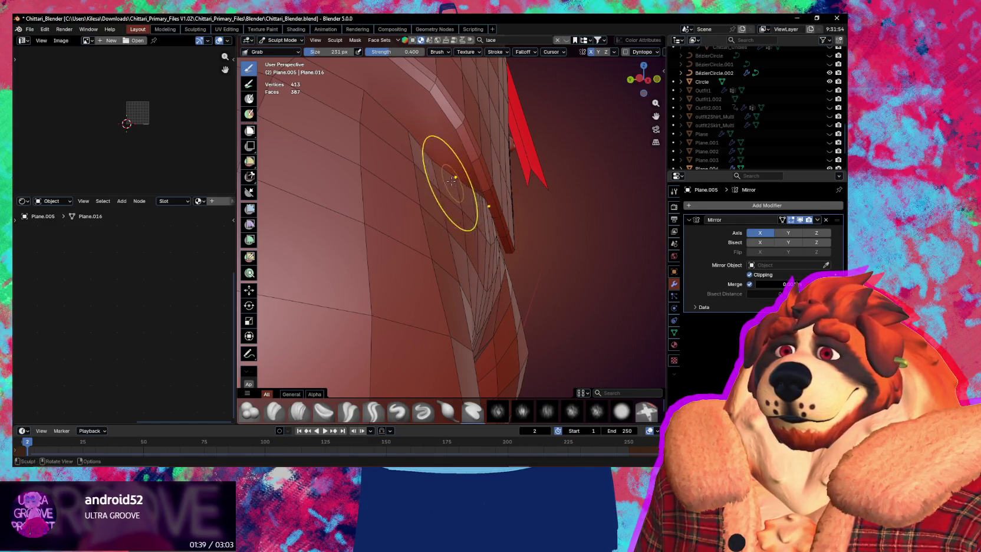
mouse_move(426, 160)
mouse_down()
mouse_move(475, 192)
mouse_move(493, 226)
mouse_up()
key(ctrl+z)
key(ctrl+z)
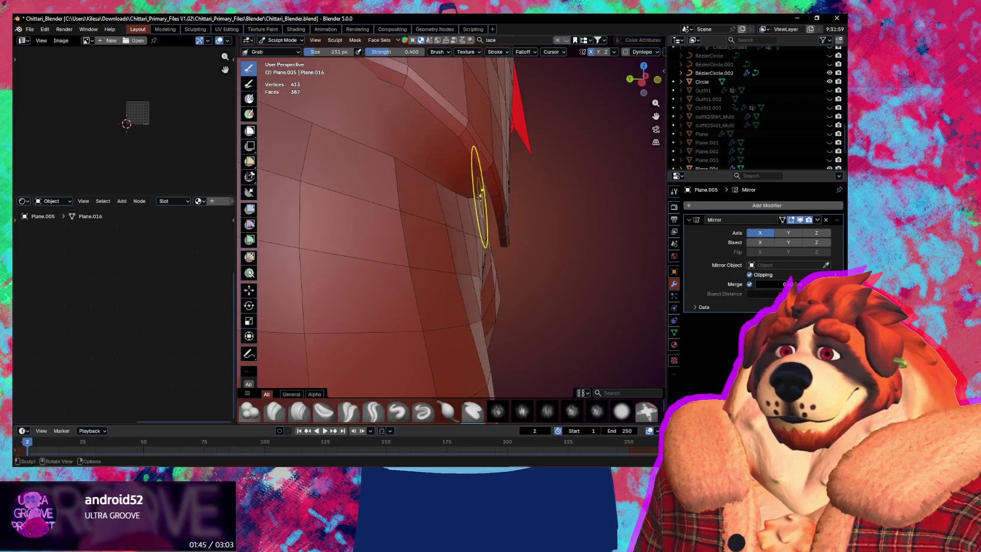
middle_drag(487, 204, 469, 206)
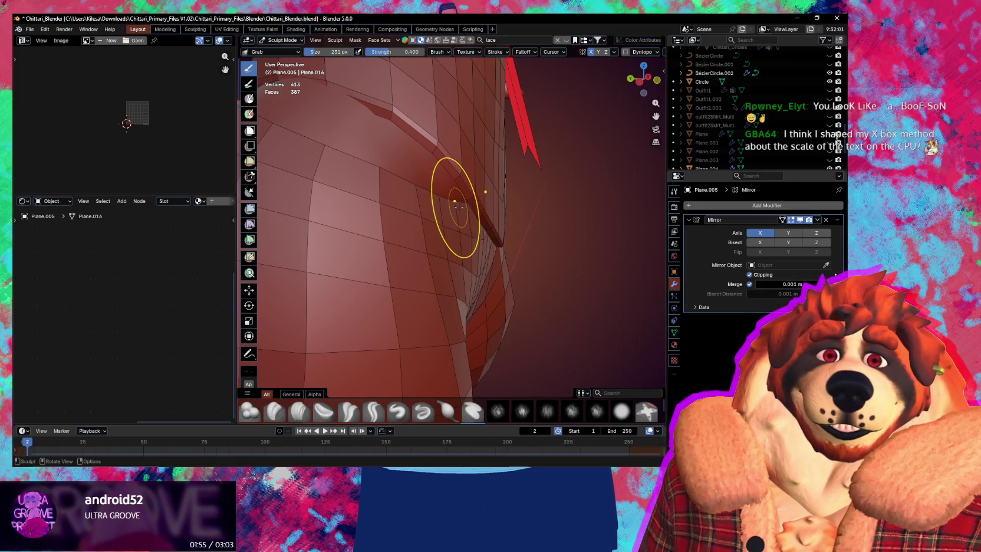
mouse_move(459, 206)
middle_down()
mouse_move(341, 195)
mouse_move(437, 242)
mouse_move(368, 194)
middle_up()
key(f)
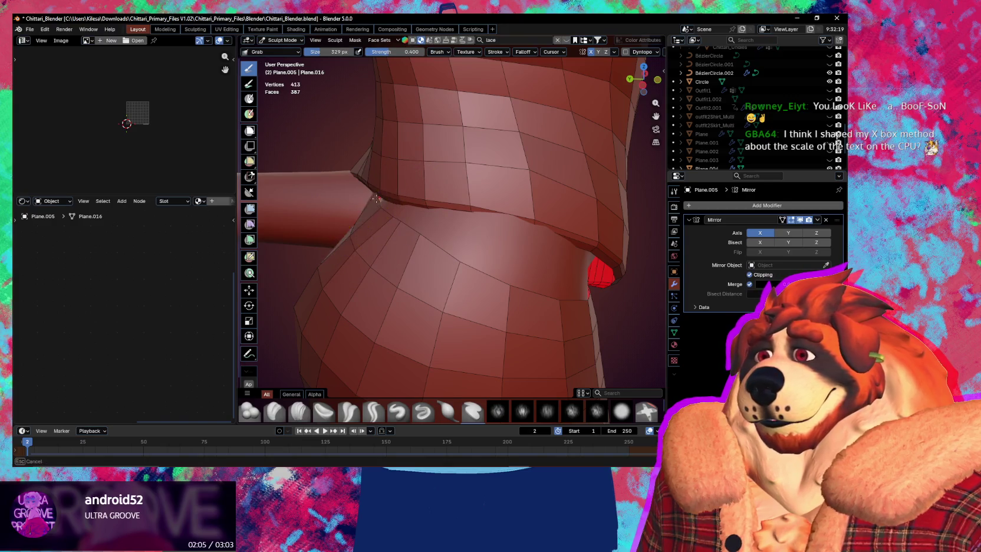
middle_drag(390, 219, 381, 219)
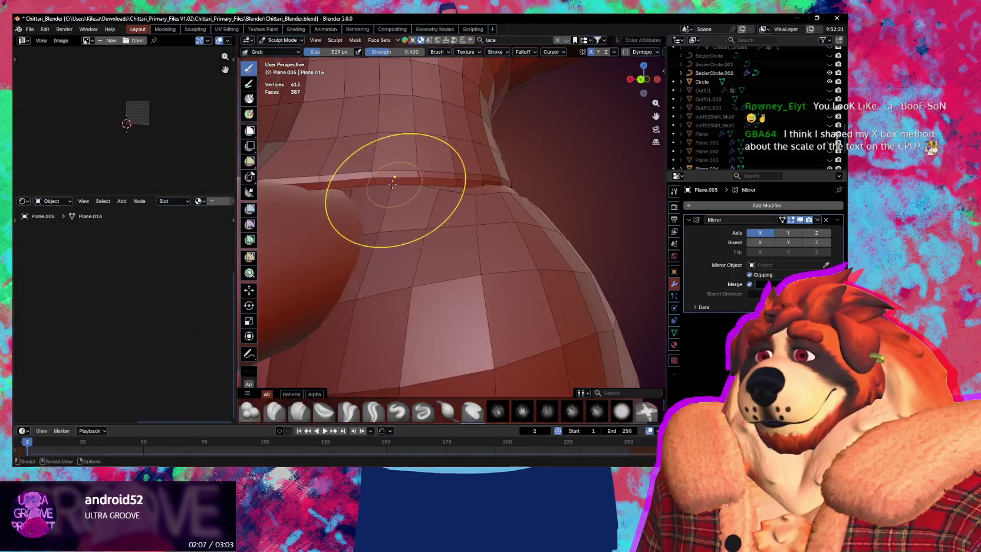
middle_drag(382, 219, 385, 219)
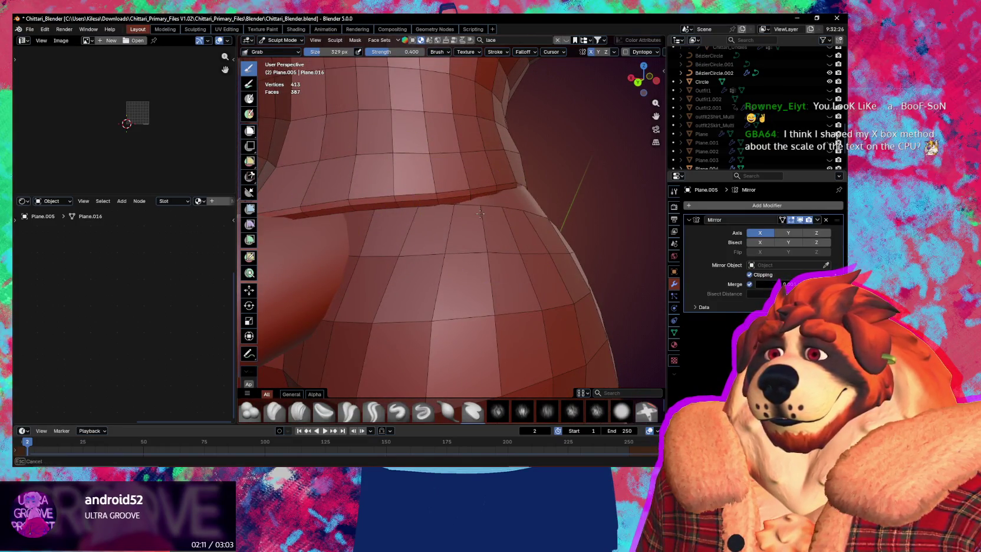
mouse_move(478, 230)
middle_down()
mouse_move(488, 242)
mouse_move(357, 218)
mouse_move(404, 268)
middle_up()
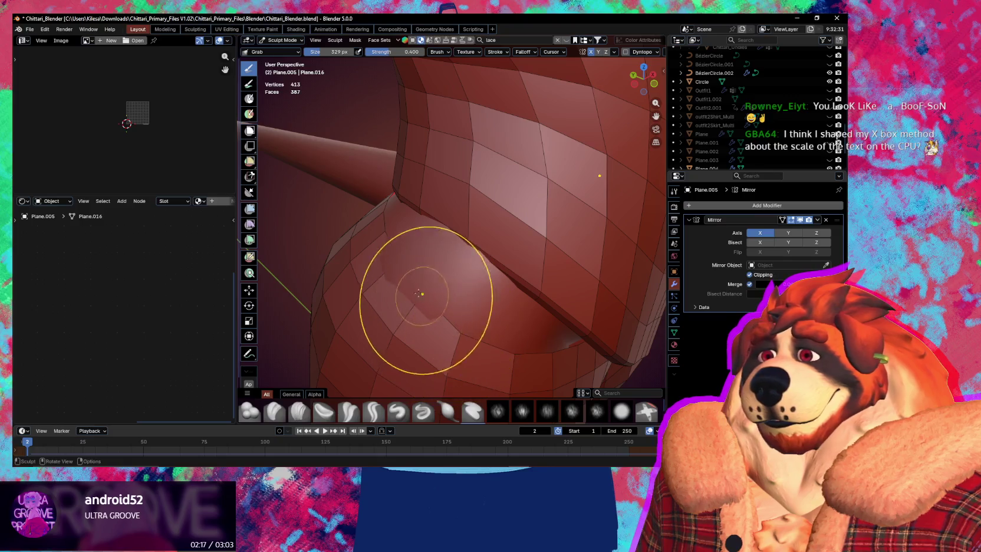
key(x)
scroll(465, 298, up, 2)
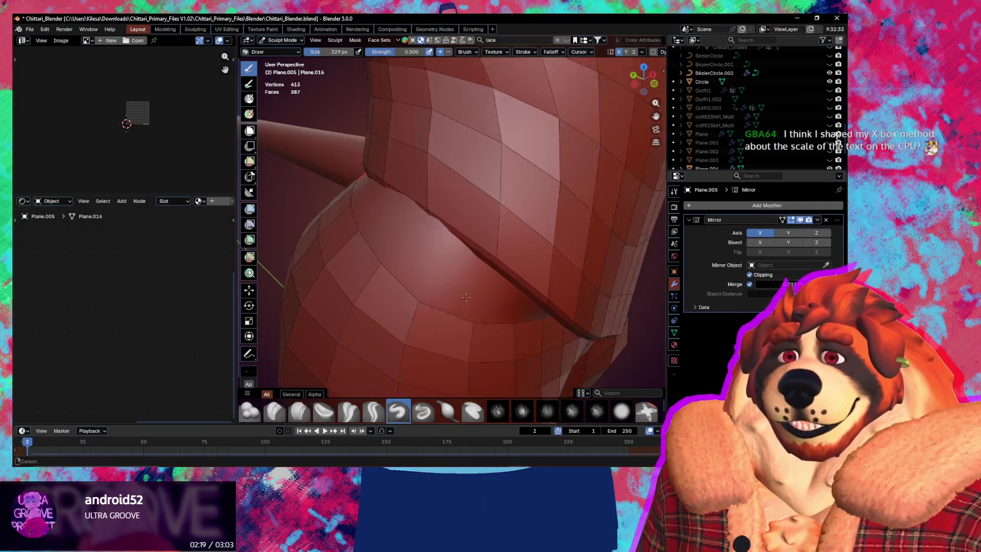
Step: Smooth the overlapping fold beside the red tail opening, alternating Grab and Draw brushes
middle_drag(466, 298, 531, 300)
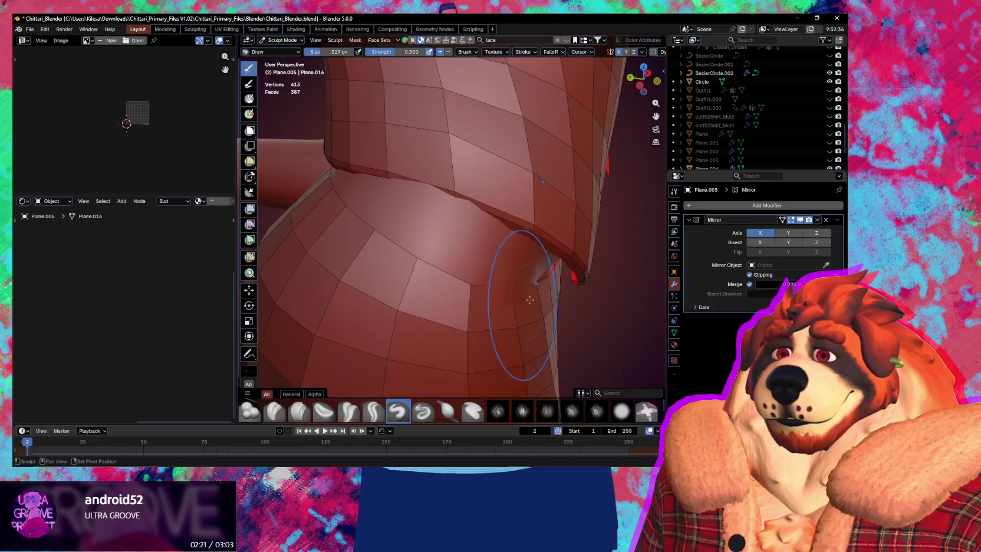
mouse_move(513, 313)
middle_down()
mouse_move(536, 294)
mouse_move(501, 299)
middle_up()
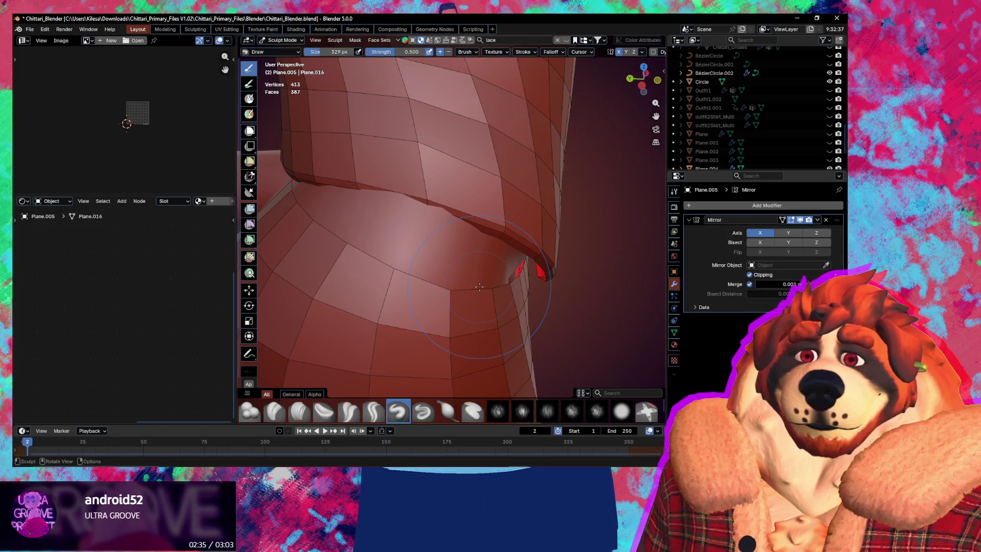
mouse_move(474, 283)
middle_down()
mouse_move(539, 267)
mouse_move(510, 298)
mouse_move(547, 293)
mouse_move(514, 284)
mouse_move(522, 276)
middle_up()
key(g)
key(x)
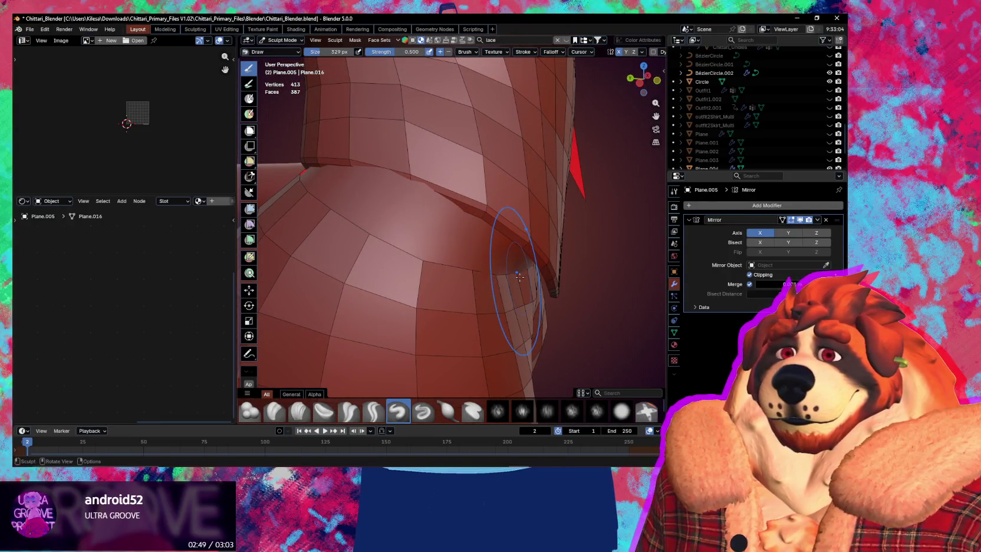
middle_drag(515, 280, 525, 270)
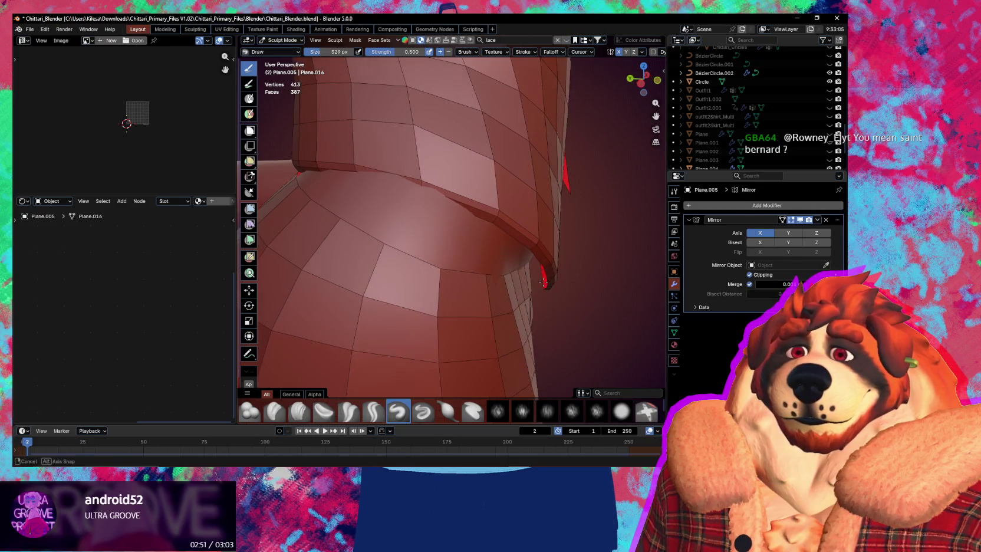
key(g)
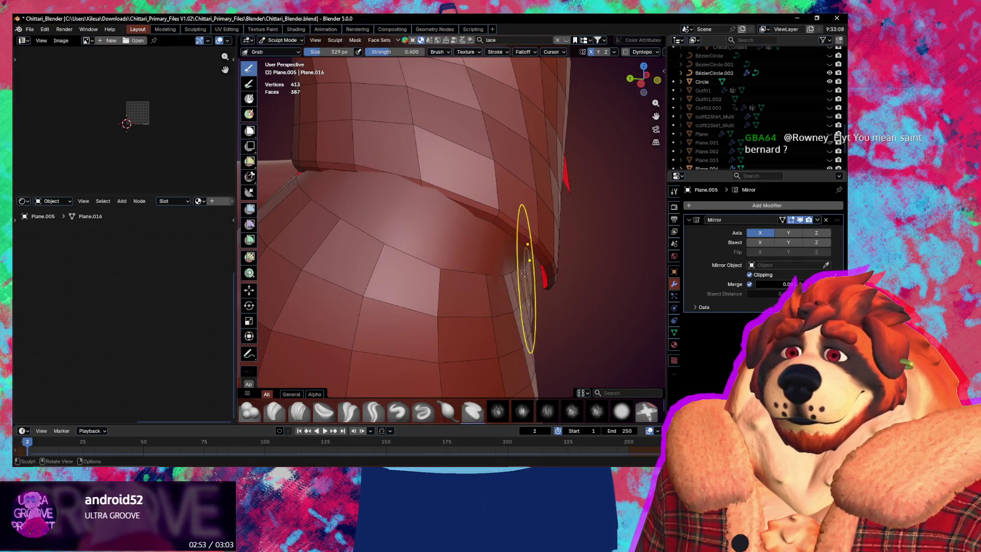
middle_drag(521, 273, 506, 293)
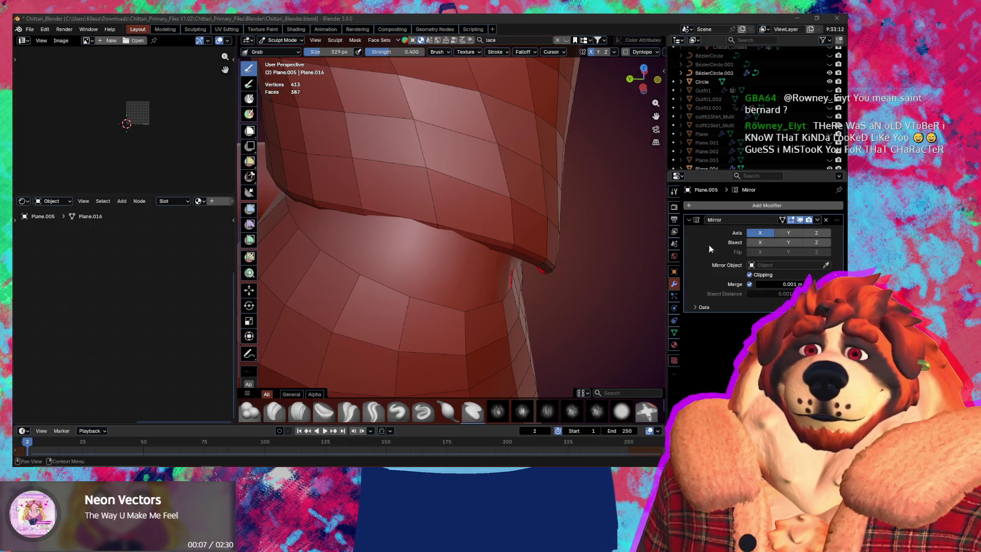
Step: With the Draw brush active, make the shirt Plane.004 the sculpt target
middle_drag(460, 295, 389, 272)
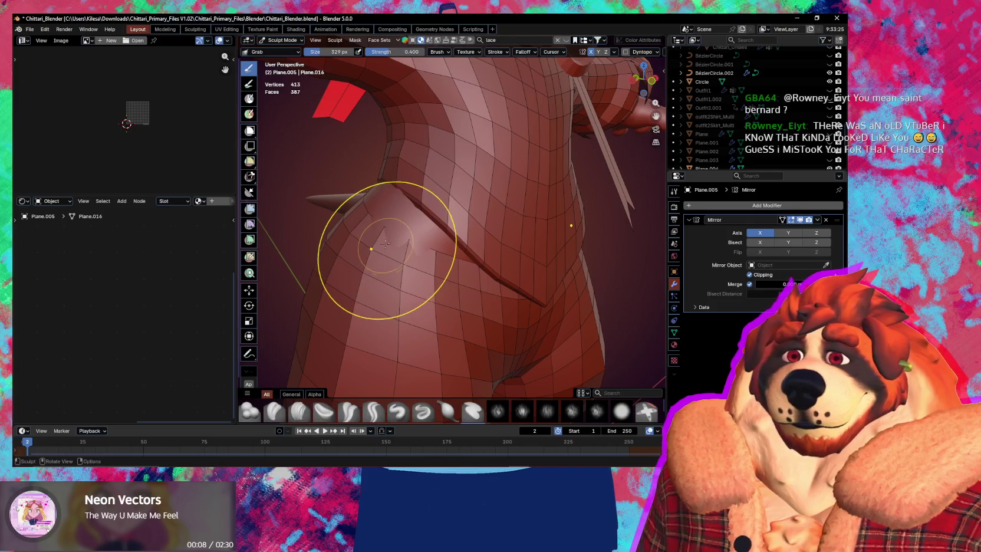
key(x)
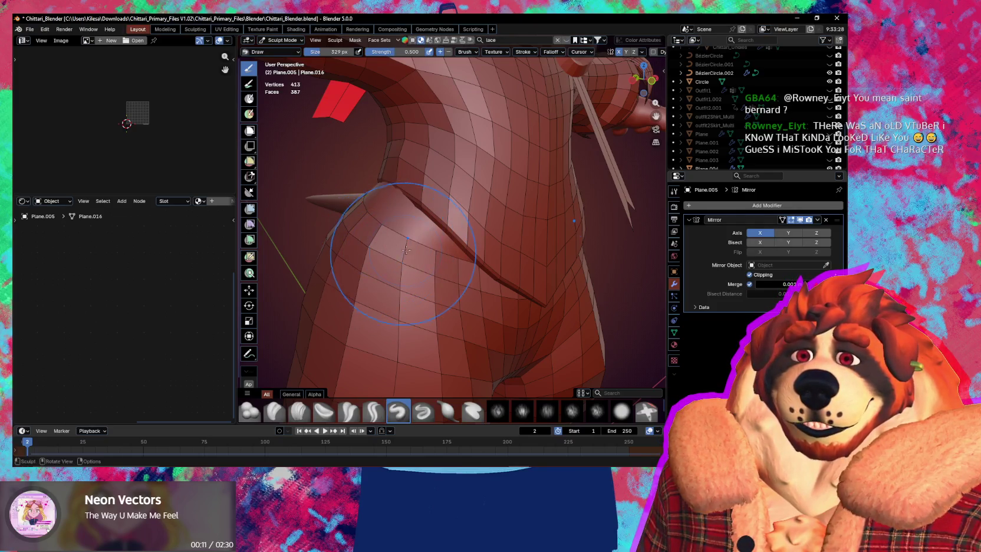
middle_drag(407, 250, 426, 243)
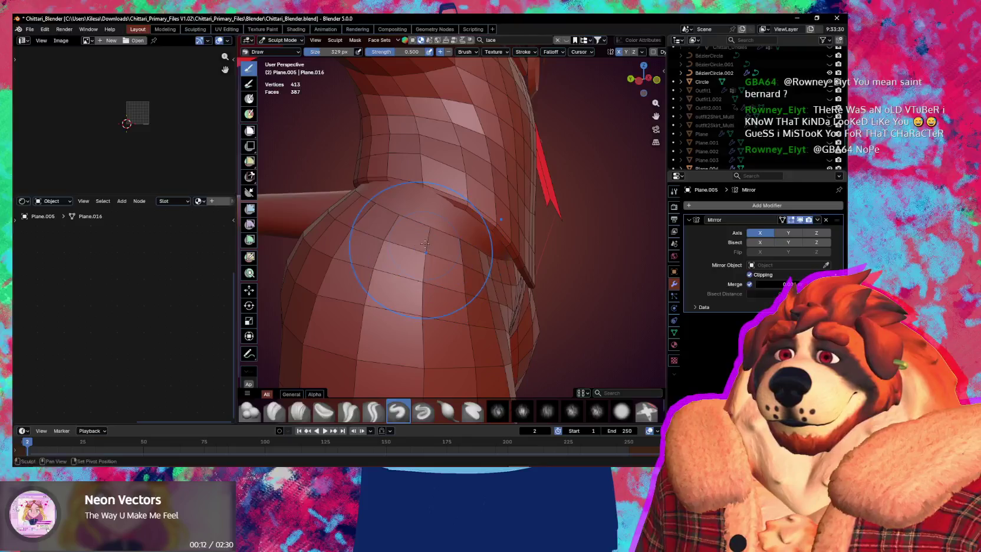
middle_drag(450, 250, 479, 250)
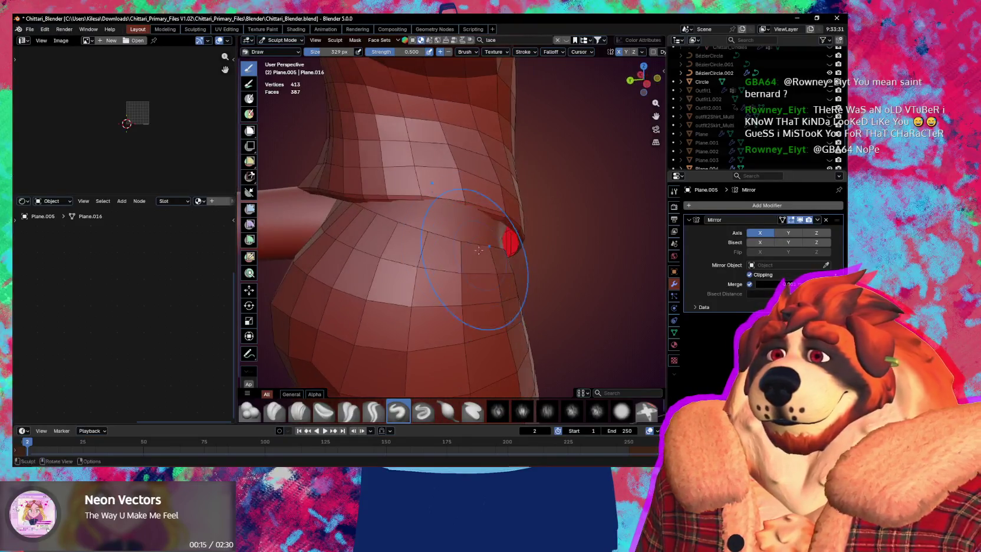
key(alt+q)
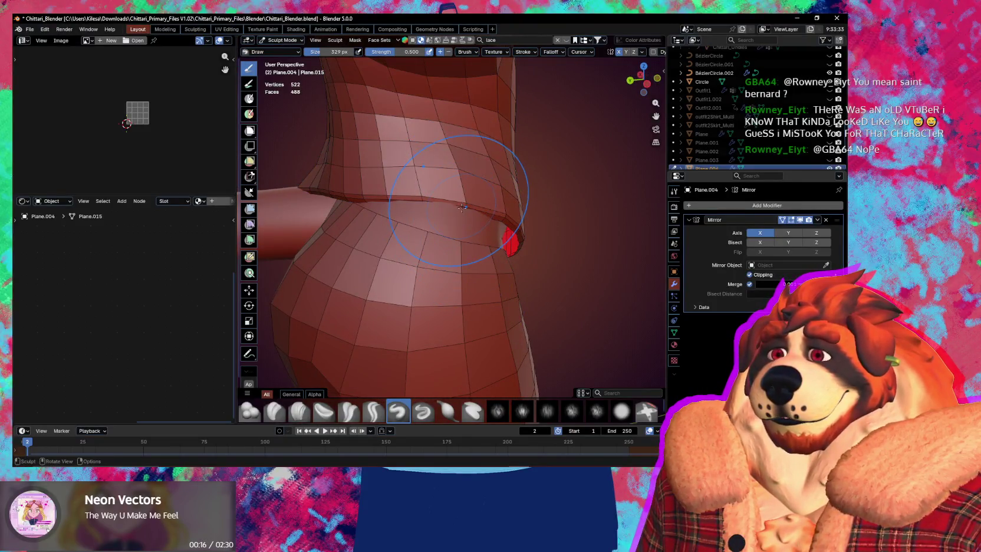
Step: Grab-sculpt the Plane.004 waist seam under the arm with 200 px, then 492 px brushes
key(g)
mouse_move(464, 200)
middle_down()
mouse_move(505, 197)
mouse_move(388, 189)
mouse_move(511, 204)
mouse_move(503, 177)
mouse_move(516, 193)
mouse_move(498, 168)
mouse_move(337, 212)
mouse_move(411, 241)
middle_up()
key(f)
click(497, 165)
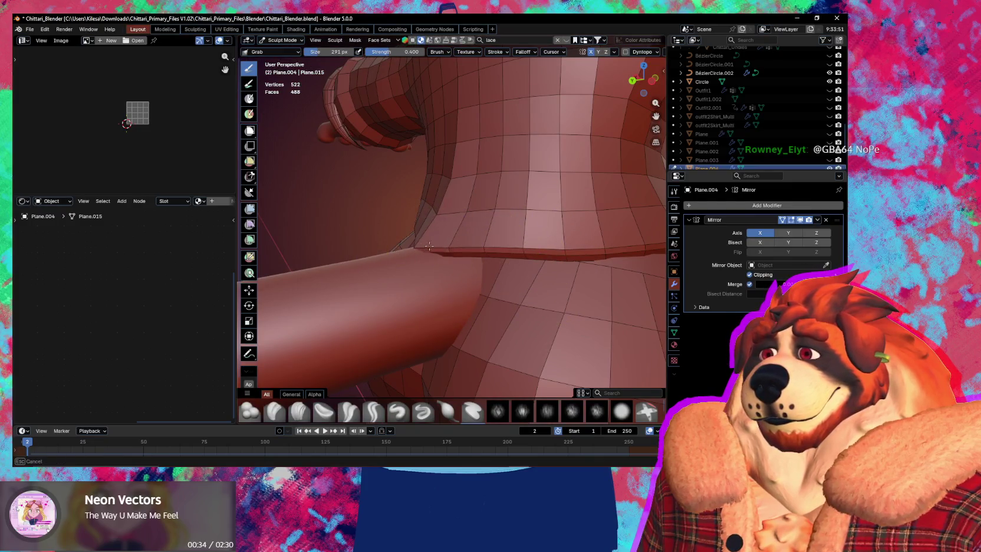
mouse_move(457, 231)
middle_down()
mouse_move(534, 242)
mouse_move(451, 233)
mouse_move(647, 318)
mouse_move(436, 237)
middle_up()
scroll(436, 238, up, 3)
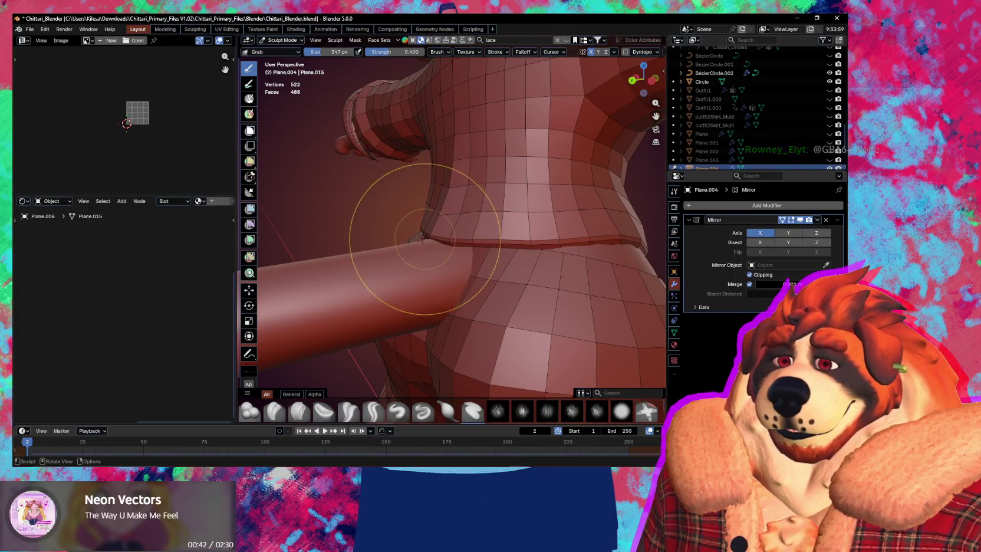
middle_drag(416, 220, 418, 225)
key(f)
click(432, 221)
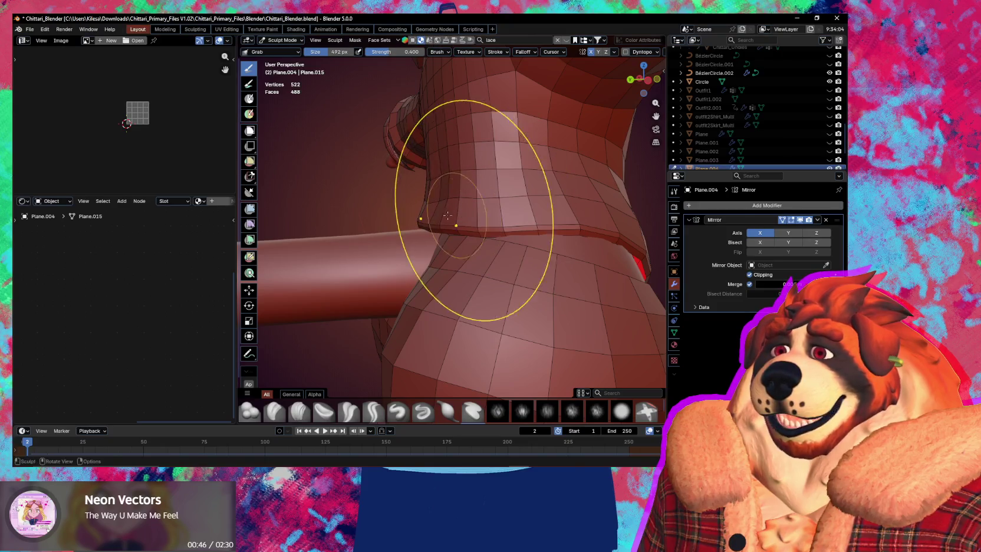
Step: Shape the front hem into a V point with 336, 263 and 118 px brushes, then enter Edit Mode
mouse_move(438, 197)
middle_down()
mouse_move(524, 235)
mouse_move(377, 260)
middle_up()
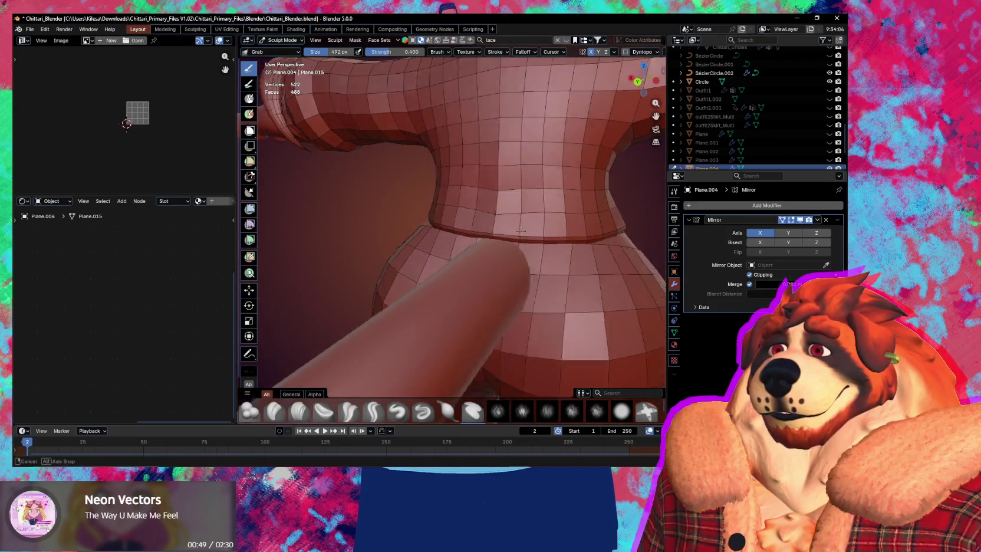
key(f)
click(436, 239)
mouse_move(440, 240)
middle_down()
mouse_move(418, 237)
mouse_move(534, 215)
mouse_move(504, 219)
mouse_move(470, 197)
middle_up()
key(f)
click(477, 200)
click(480, 199)
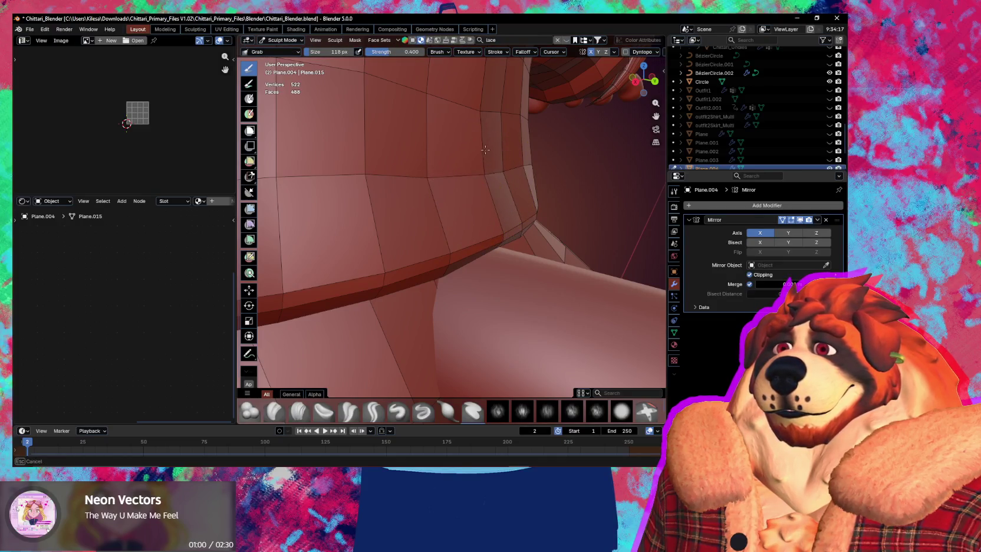
mouse_move(498, 127)
middle_down()
mouse_move(466, 208)
mouse_move(443, 227)
mouse_move(448, 200)
mouse_move(477, 213)
mouse_move(452, 210)
middle_up()
scroll(467, 208, down, 5)
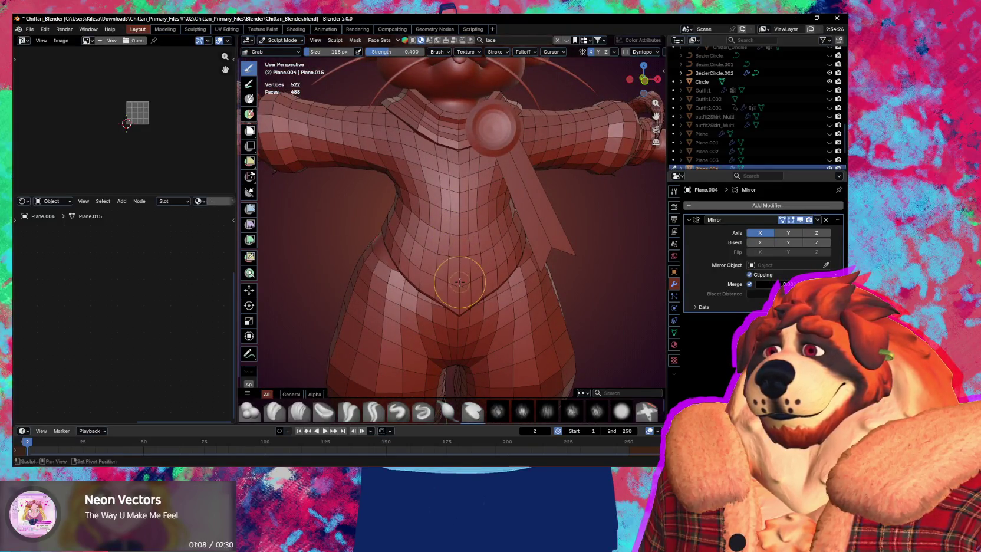
middle_drag(467, 280, 487, 283)
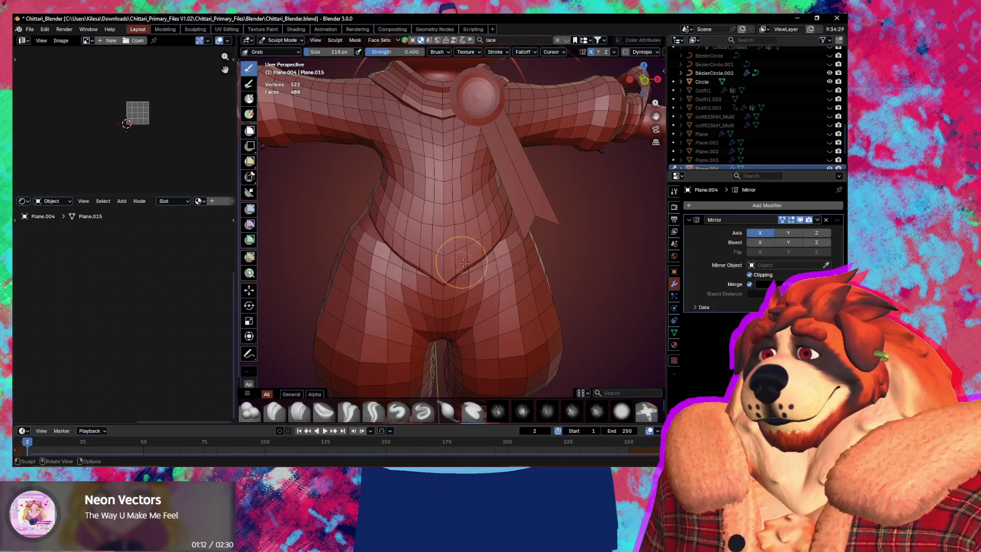
scroll(481, 277, up, 4)
key(Tab)
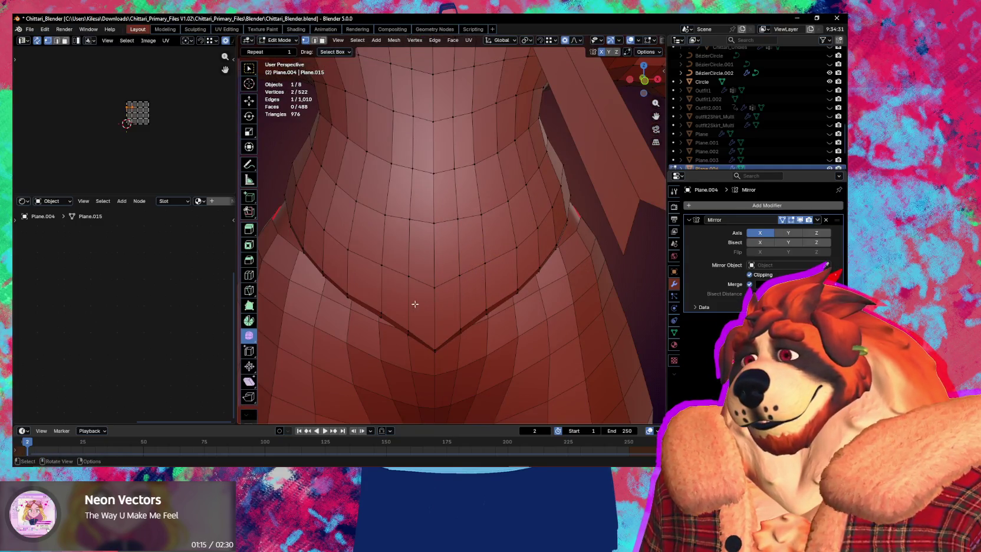
Step: Knife-cut new edges across the shirt's V-shaped front hem
middle_drag(415, 304, 440, 299)
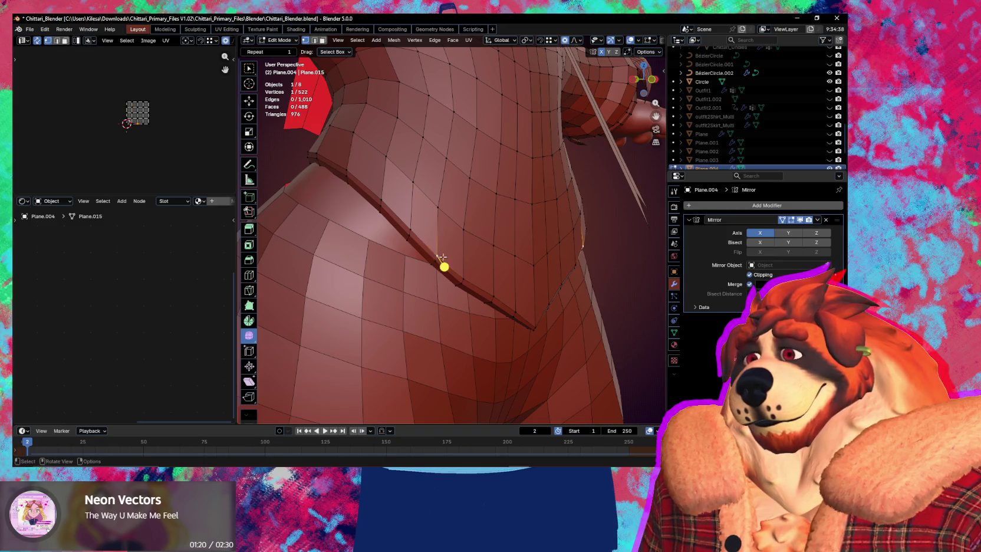
middle_drag(441, 257, 446, 265)
key(k)
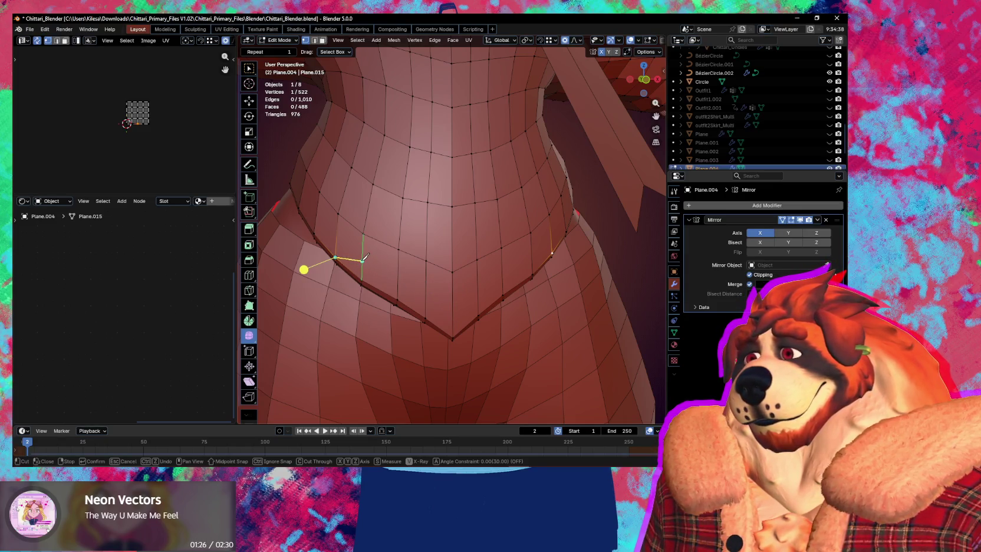
middle_drag(356, 255, 376, 240)
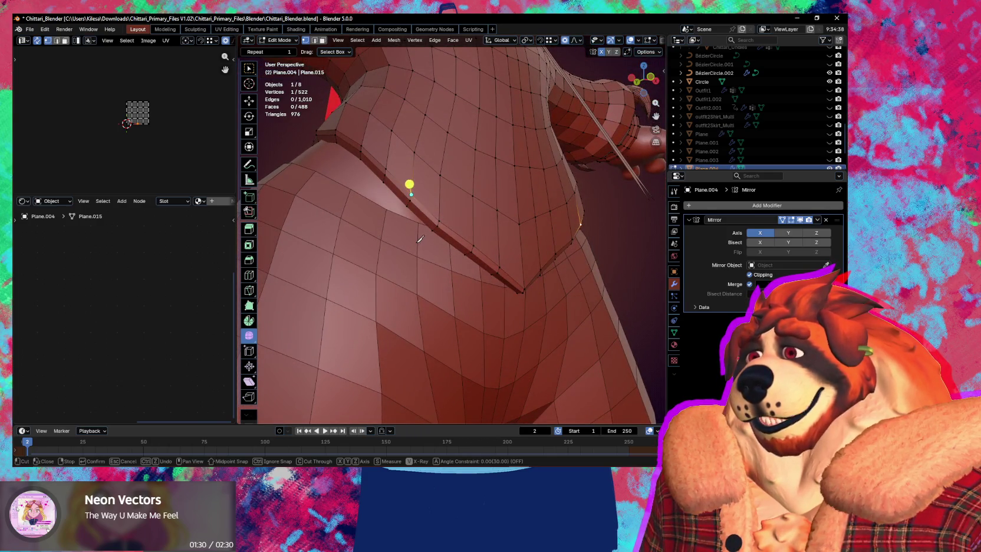
mouse_move(506, 249)
middle_down()
mouse_move(494, 262)
mouse_move(424, 258)
mouse_move(442, 273)
middle_up()
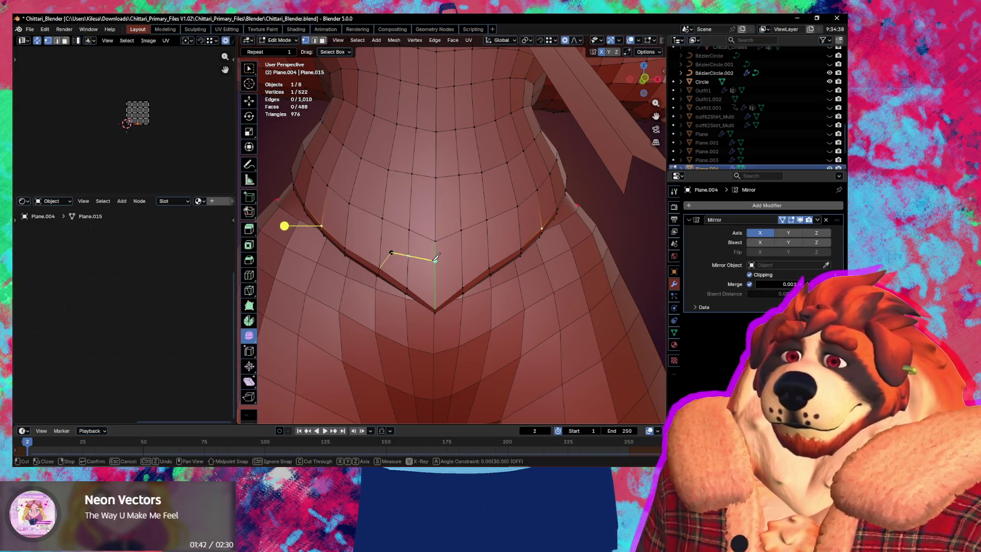
key(Escape)
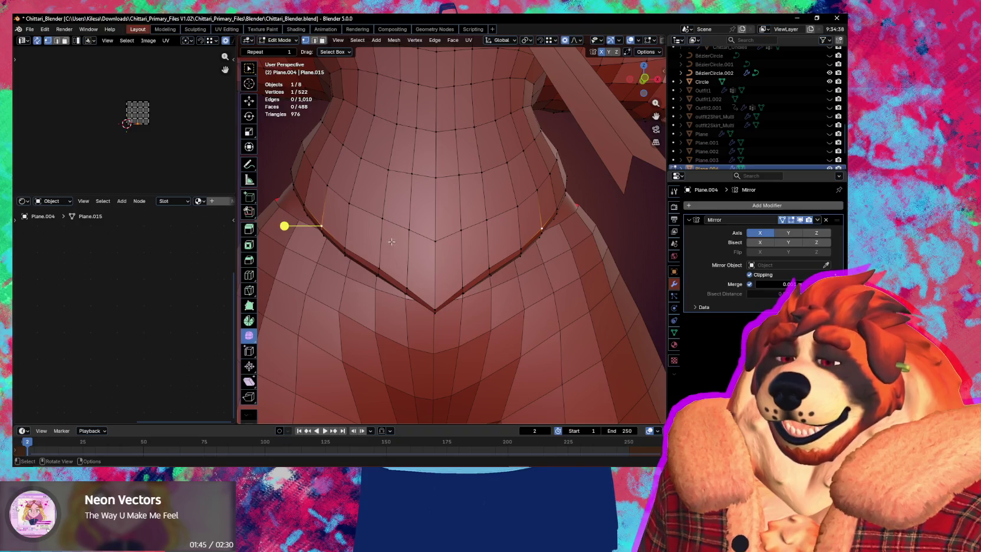
key(k)
click(383, 219)
click(394, 247)
click(436, 259)
key(Return)
Step: Add an edge loop above the hem, bringing Plane.004 to 528 vertices, and return to Sculpt Mode
mouse_move(436, 259)
middle_down()
mouse_move(410, 255)
mouse_move(428, 207)
middle_up()
key(ctrl+r)
click(428, 207)
click(424, 207)
middle_drag(426, 187, 423, 232)
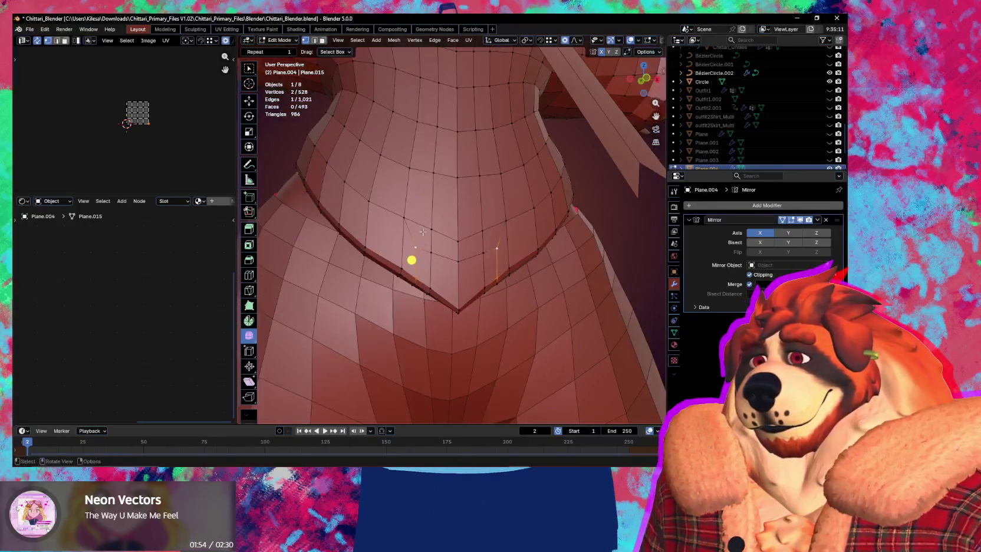
key(ctrl+Tab)
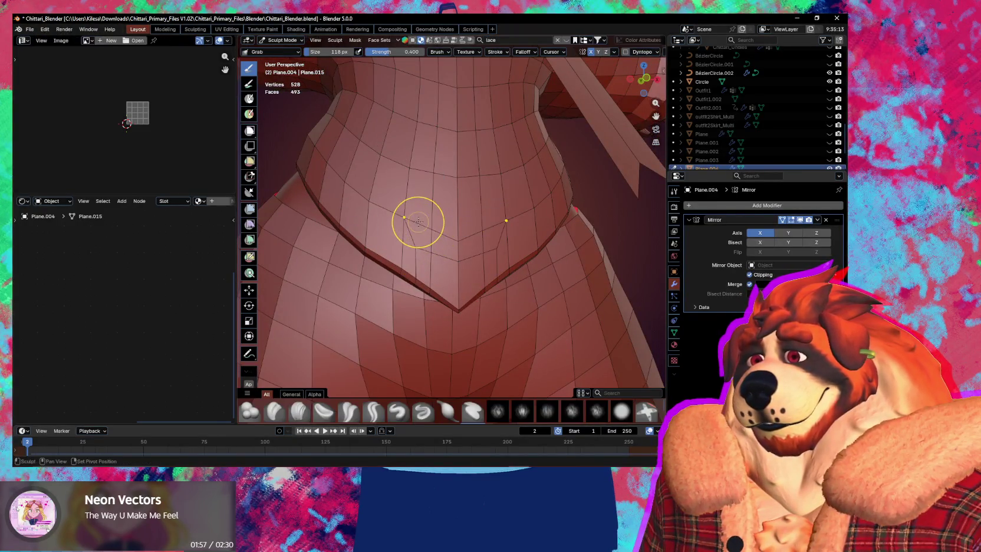
Step: Relax-slide the faces above the V hem with a 196 px brush, then shrink the brush
key(shift+r)
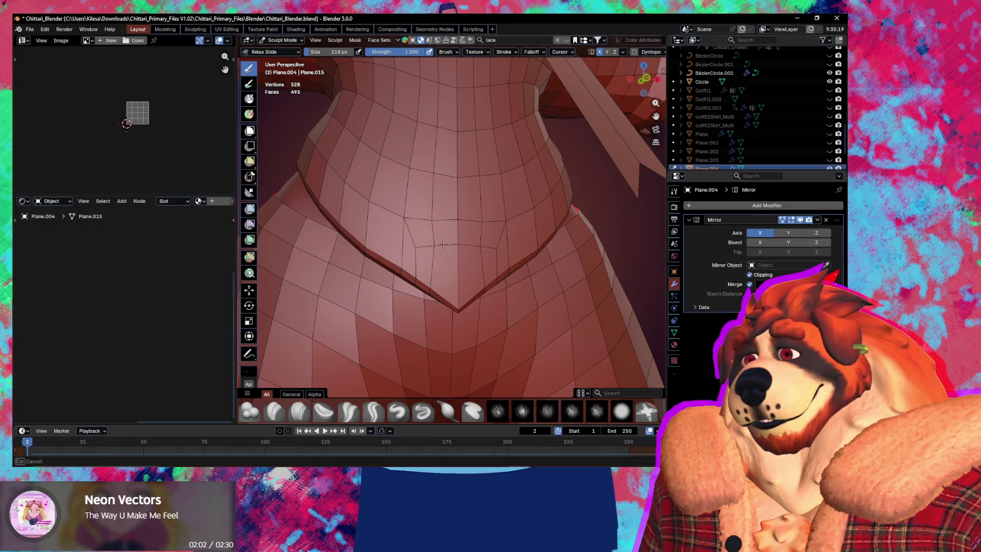
drag(407, 233, 405, 229)
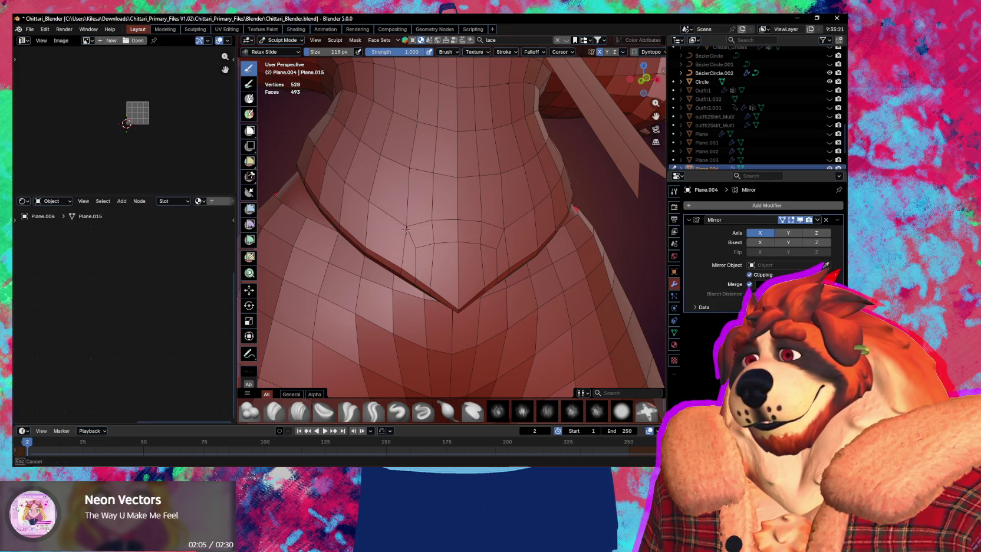
key(f)
click(425, 170)
drag(424, 169, 407, 170)
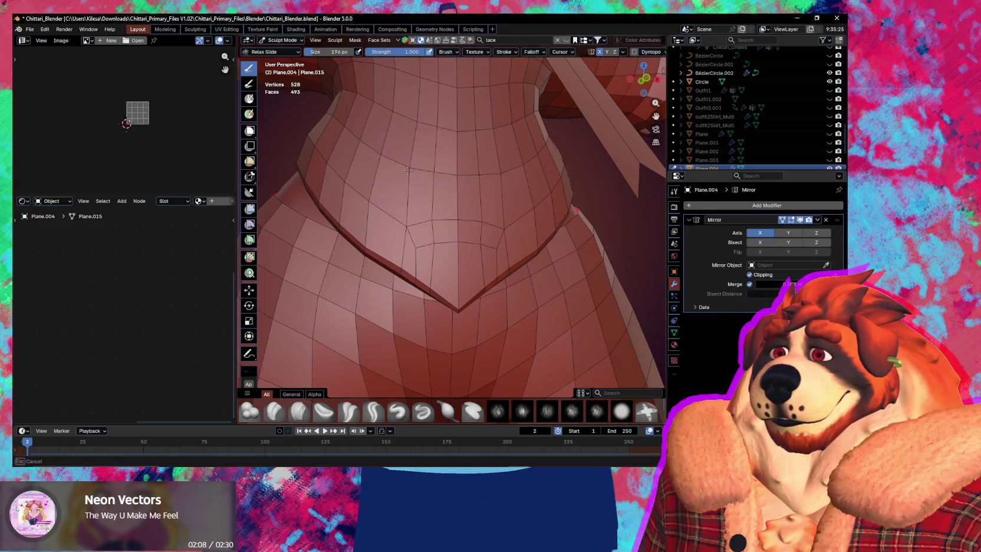
key(f)
click(432, 220)
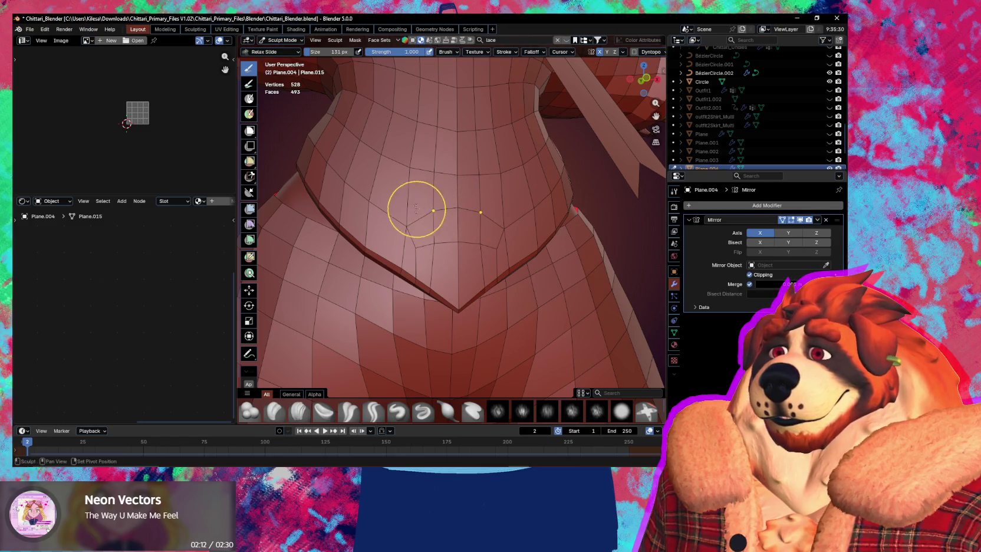
Step: Check the character from around, then switch the outfit to Object Mode
scroll(416, 214, down, 2)
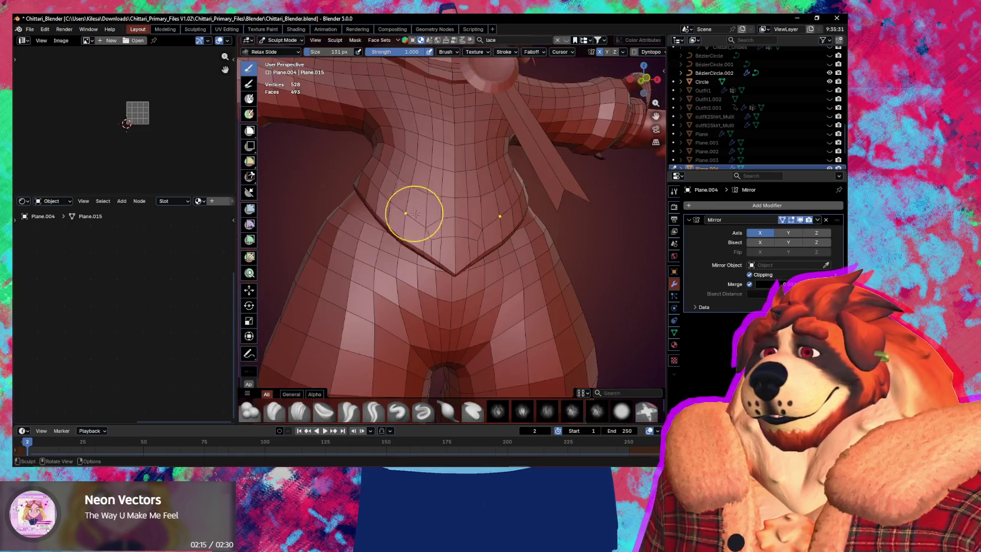
scroll(416, 214, down, 3)
mouse_move(519, 259)
middle_down()
mouse_move(493, 272)
mouse_move(494, 259)
middle_up()
scroll(495, 257, up, 8)
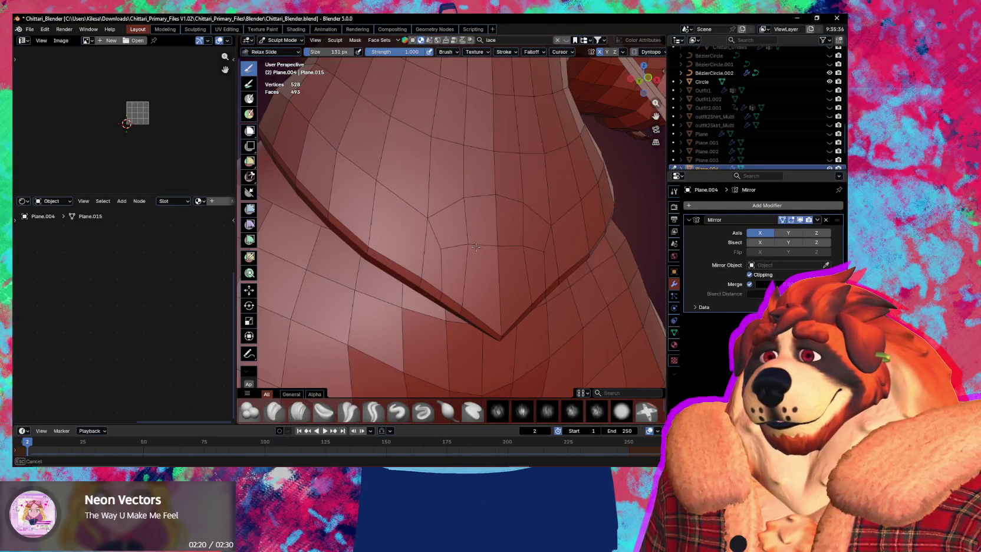
scroll(466, 292, down, 5)
key(ctrl+Tab)
click(393, 300)
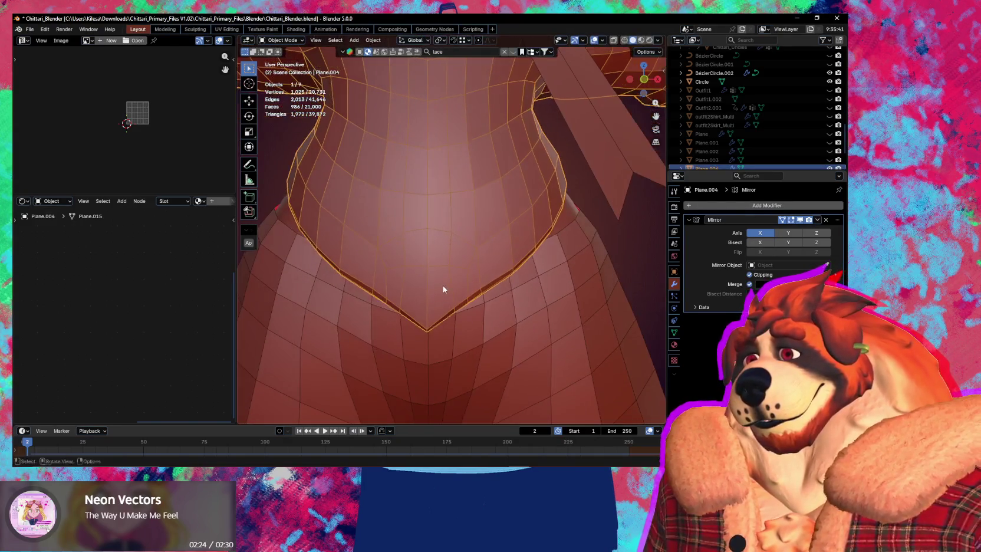
Step: In Edit Mode with edge selection, knife-cut near the waistband and slide an edge along it
key(Tab)
middle_drag(443, 286, 435, 265)
key(2)
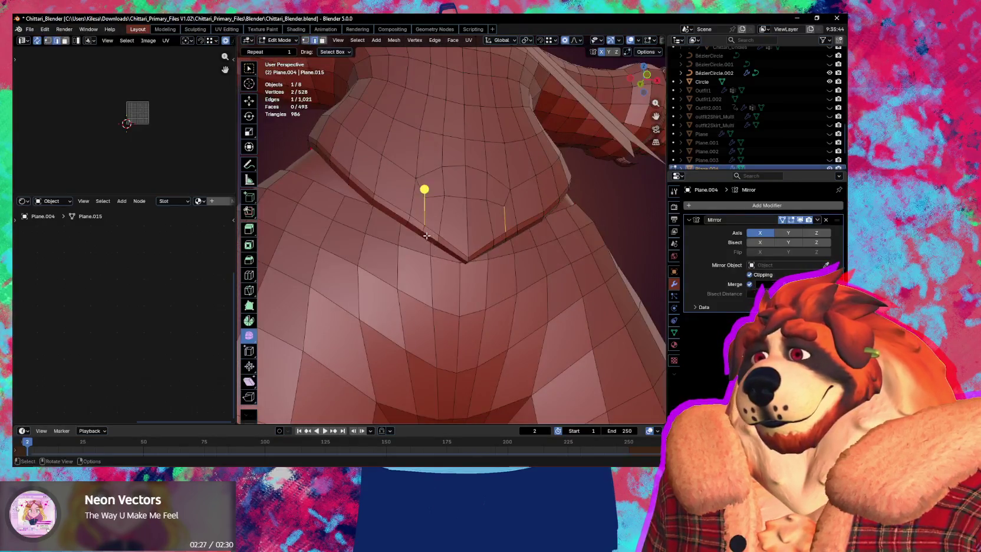
scroll(424, 237, up, 2)
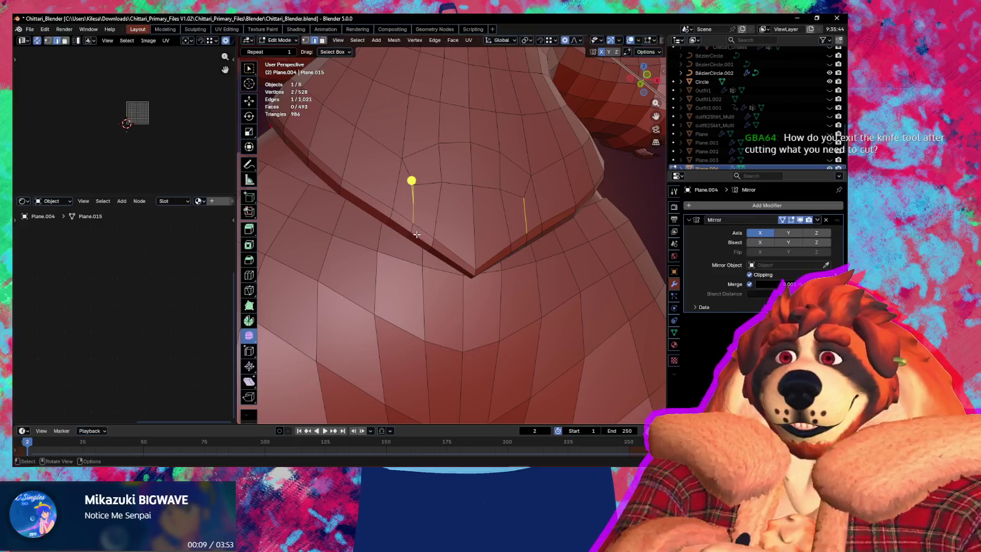
mouse_move(417, 234)
middle_down()
mouse_move(425, 215)
mouse_move(471, 246)
mouse_move(466, 219)
mouse_move(483, 226)
mouse_move(471, 242)
mouse_move(580, 264)
mouse_move(492, 274)
mouse_move(509, 209)
middle_up()
key(Escape)
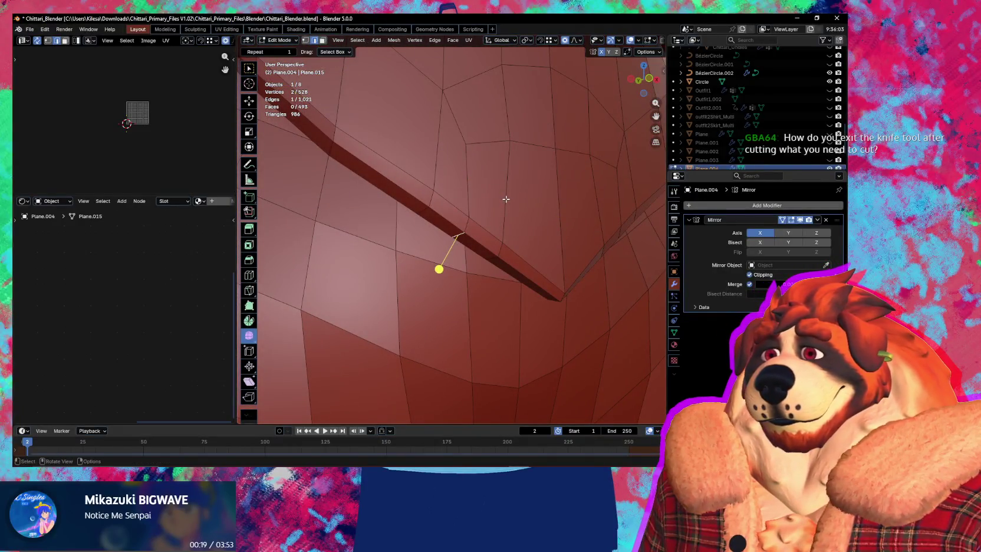
key(k)
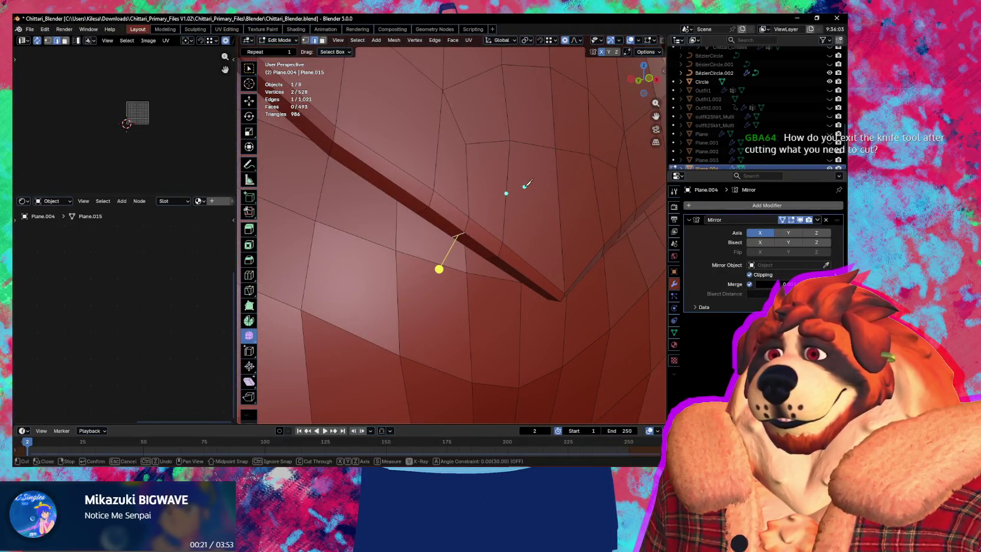
mouse_move(532, 193)
middle_down()
mouse_move(510, 220)
mouse_move(501, 212)
mouse_move(521, 306)
mouse_move(536, 318)
mouse_move(494, 284)
mouse_move(409, 247)
mouse_move(437, 239)
mouse_move(472, 262)
mouse_move(454, 242)
mouse_move(476, 238)
middle_up()
key(g)
key(g)
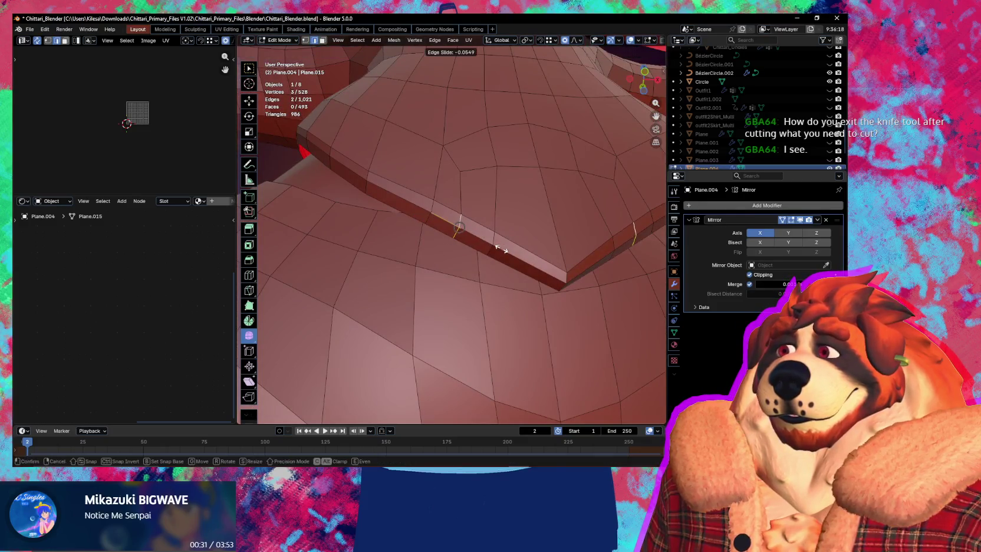
click(496, 249)
Step: Extrude the waistband edge loop and push it outward with Alt+S into a thicker rim
alt+click(504, 261)
middle_drag(495, 248, 534, 312)
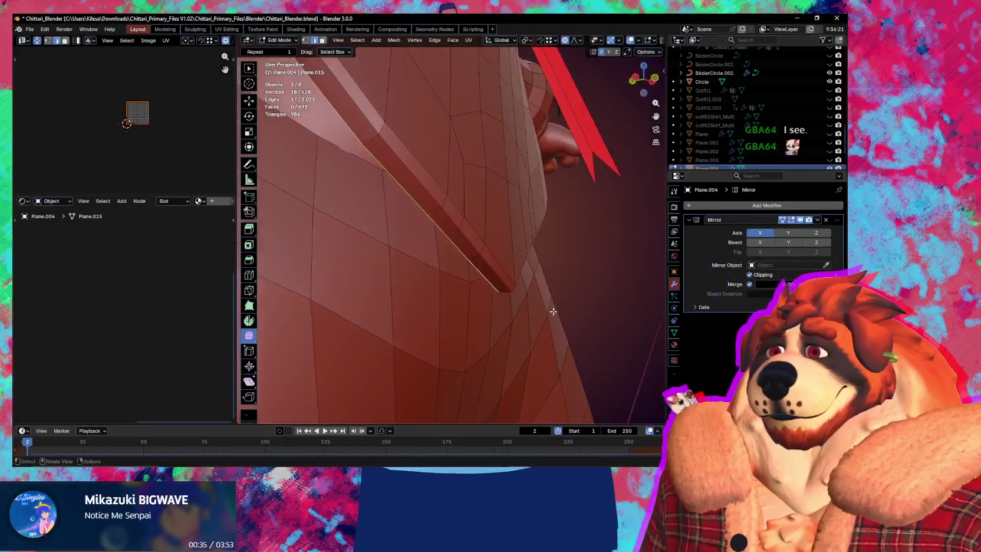
key(e)
key(s)
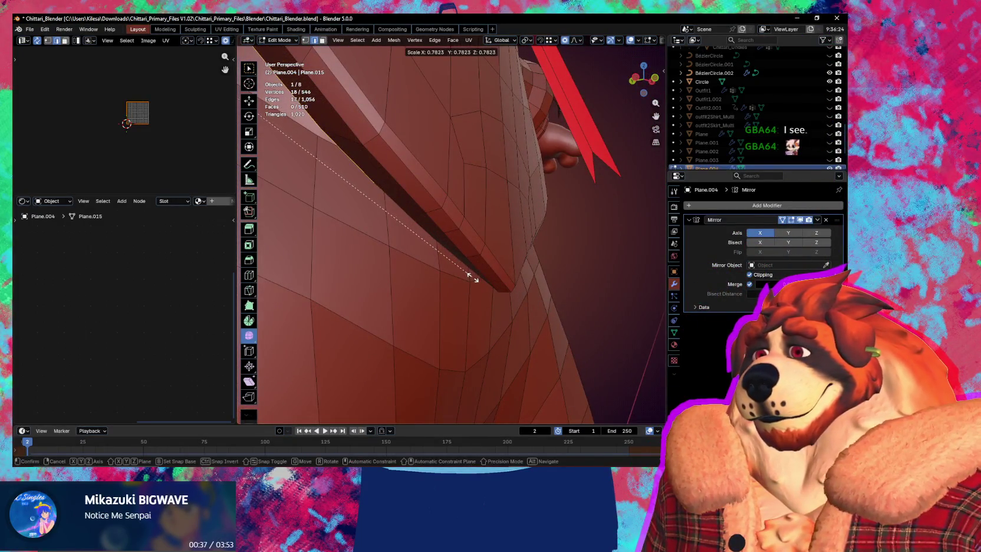
key(Escape)
middle_drag(456, 269, 464, 282)
key(alt+s)
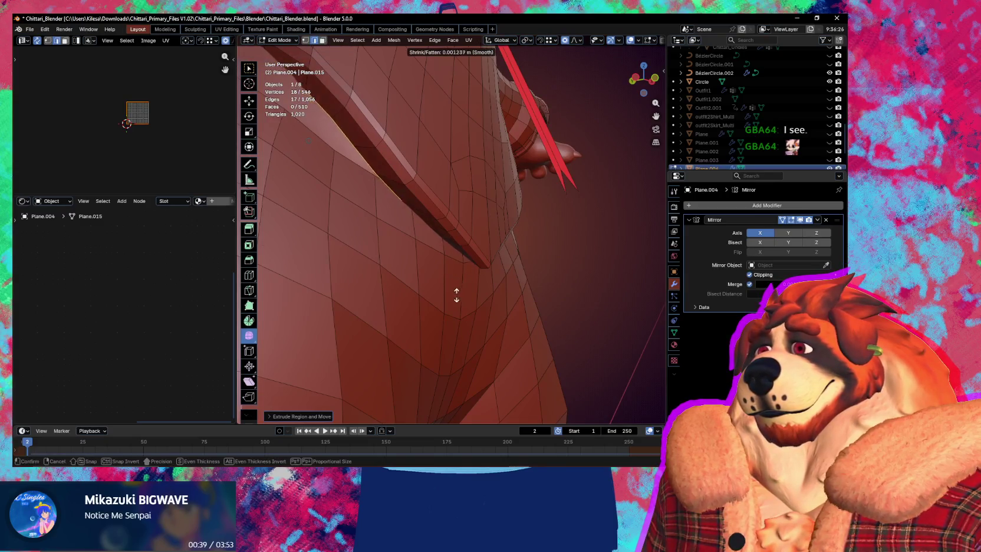
click(430, 371)
middle_drag(464, 333, 566, 361)
Step: Extrude the rim edge loop a second time and inspect the waistband
key(e)
key(s)
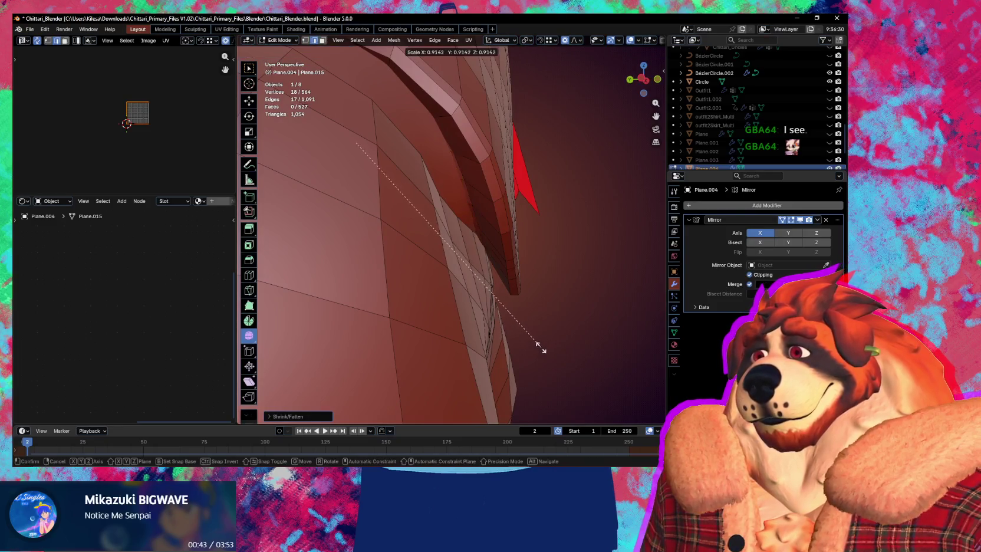
key(Escape)
mouse_move(513, 331)
middle_down()
mouse_move(576, 335)
mouse_move(467, 301)
mouse_move(440, 298)
mouse_move(437, 313)
mouse_move(454, 322)
mouse_move(439, 322)
middle_up()
scroll(440, 299, up, 2)
scroll(437, 312, down, 3)
scroll(435, 319, down, 3)
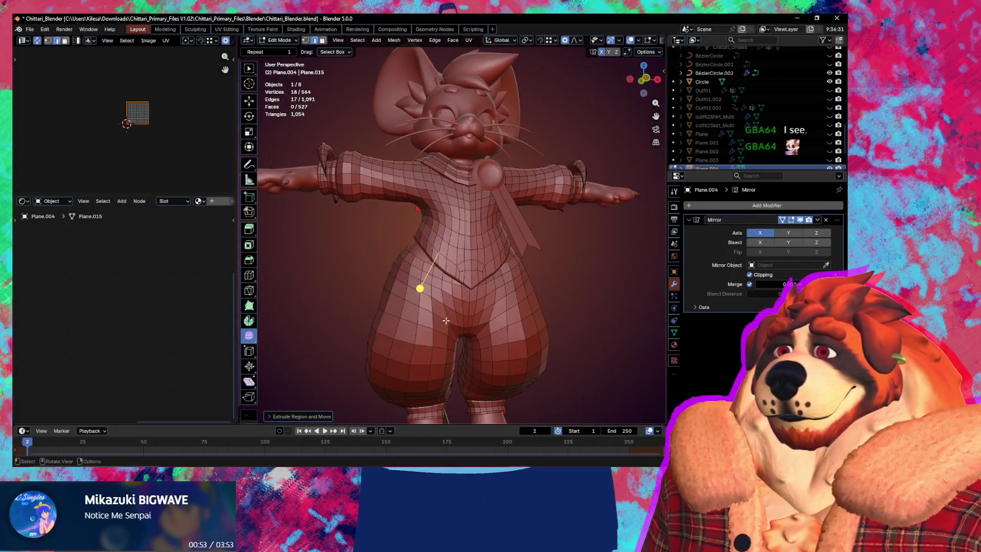
scroll(478, 324, up, 3)
scroll(478, 324, up, 2)
scroll(486, 320, up, 2)
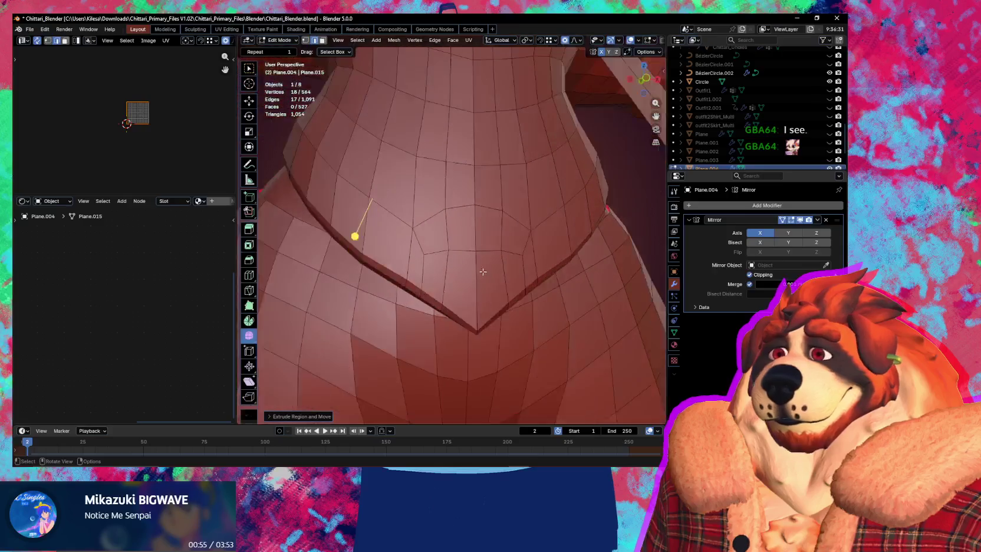
Step: Slide waistband vertices along their edges, reaching 564 vertices, then switch back to Sculpt Mode
key(1)
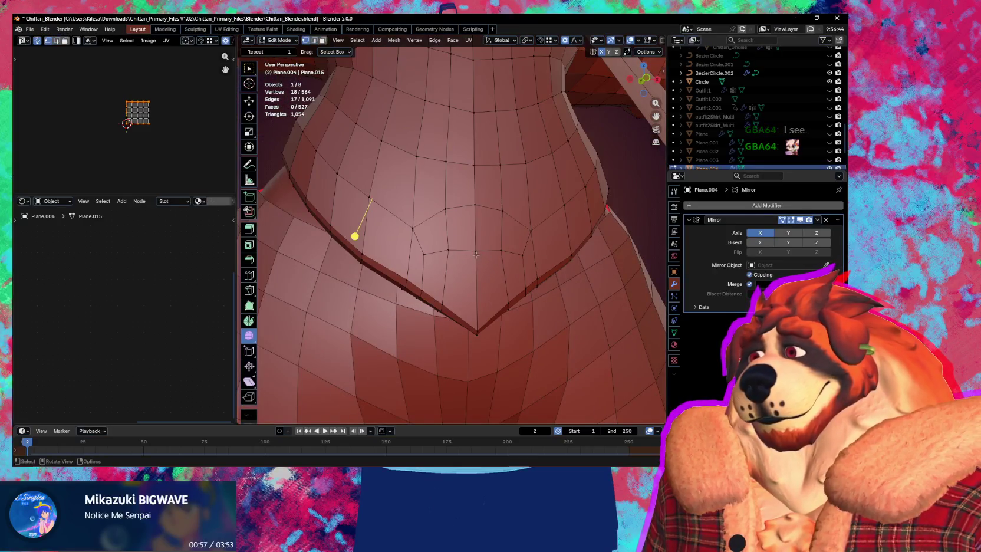
click(484, 260)
key(shift+v)
click(471, 258)
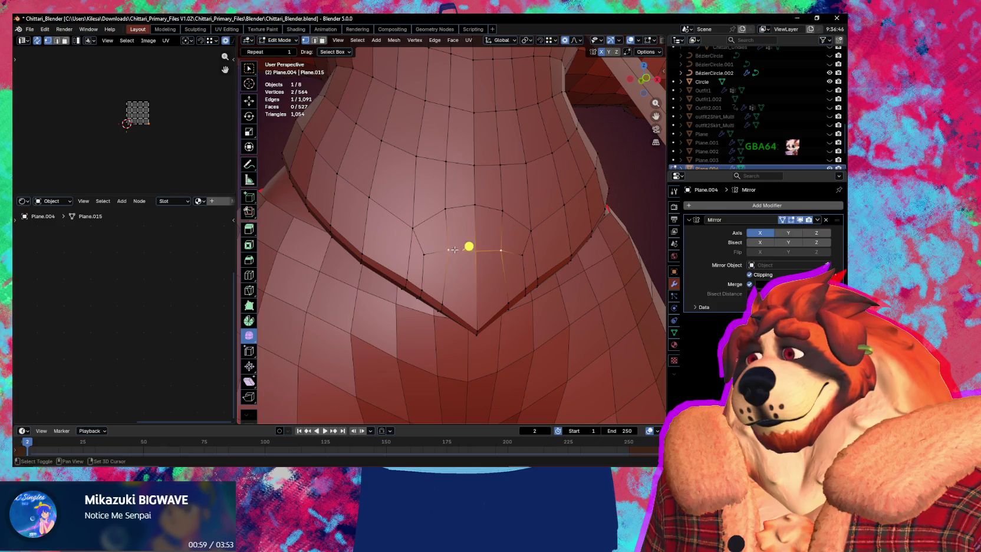
key(g)
key(g)
click(468, 257)
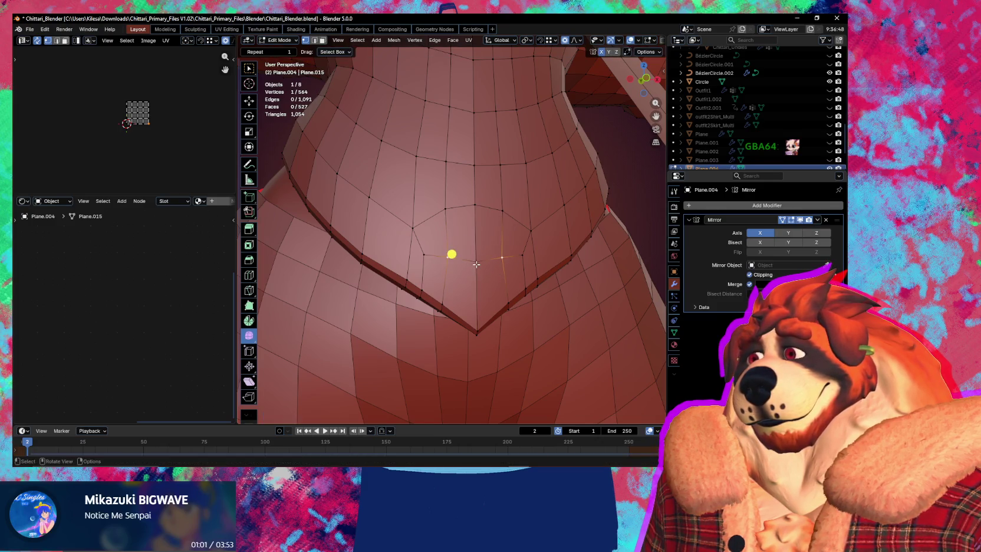
click(474, 258)
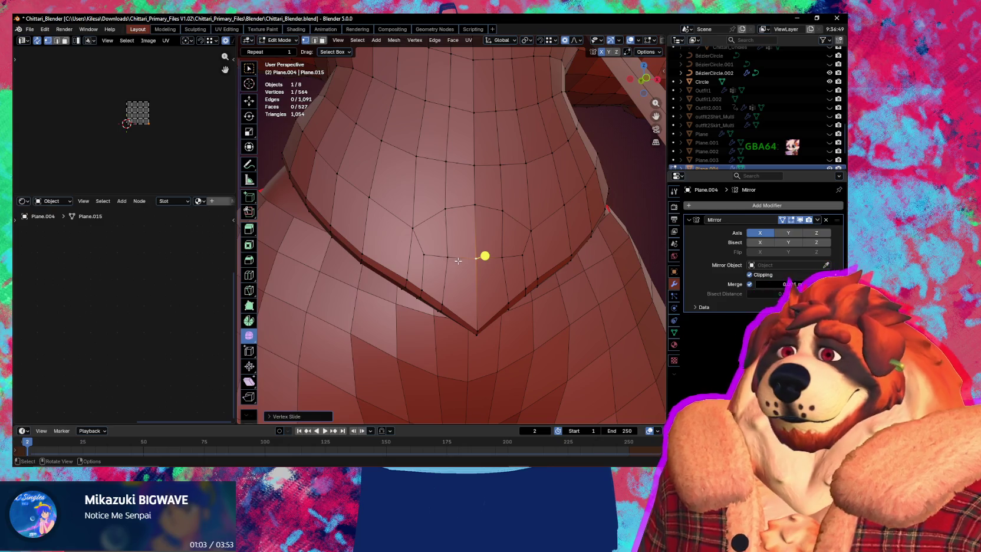
click(414, 282)
key(shift+v)
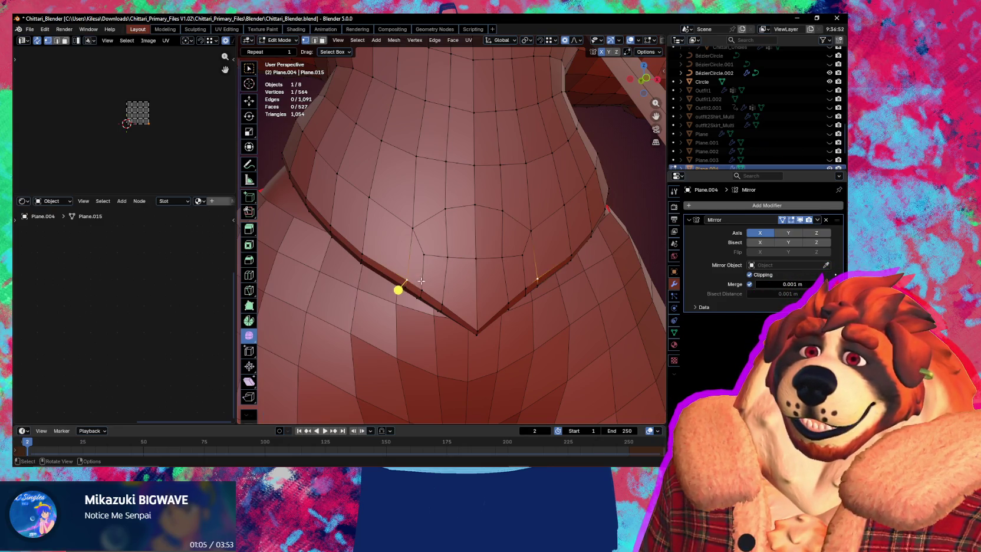
key(Escape)
key(ctrl+Tab)
click(462, 318)
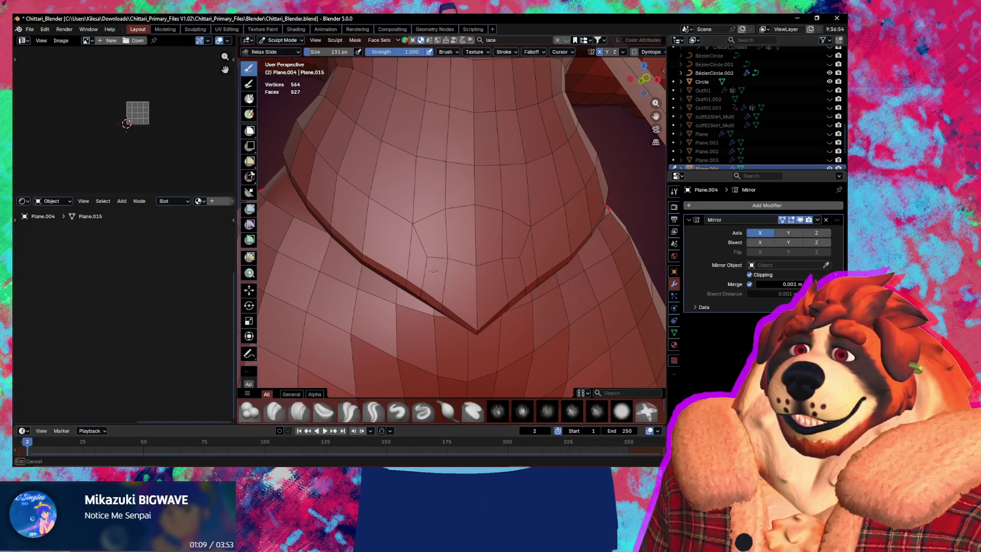
Step: Relax the faces around the shirt's V-shaped waistband with the Relax Slide brush
drag(433, 270, 451, 296)
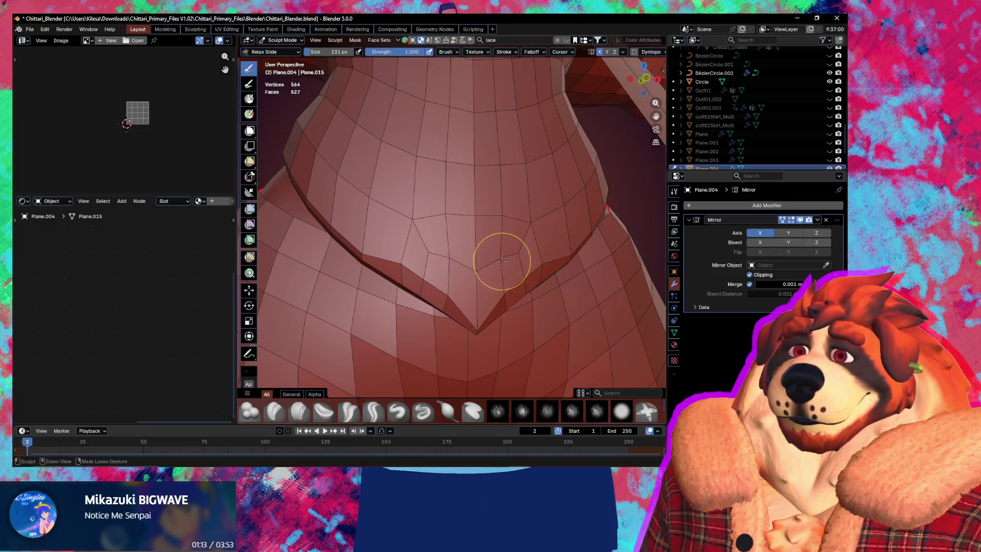
mouse_move(486, 258)
middle_down()
mouse_move(480, 253)
mouse_move(579, 295)
mouse_move(427, 276)
middle_up()
scroll(480, 253, down, 3)
scroll(485, 242, down, 3)
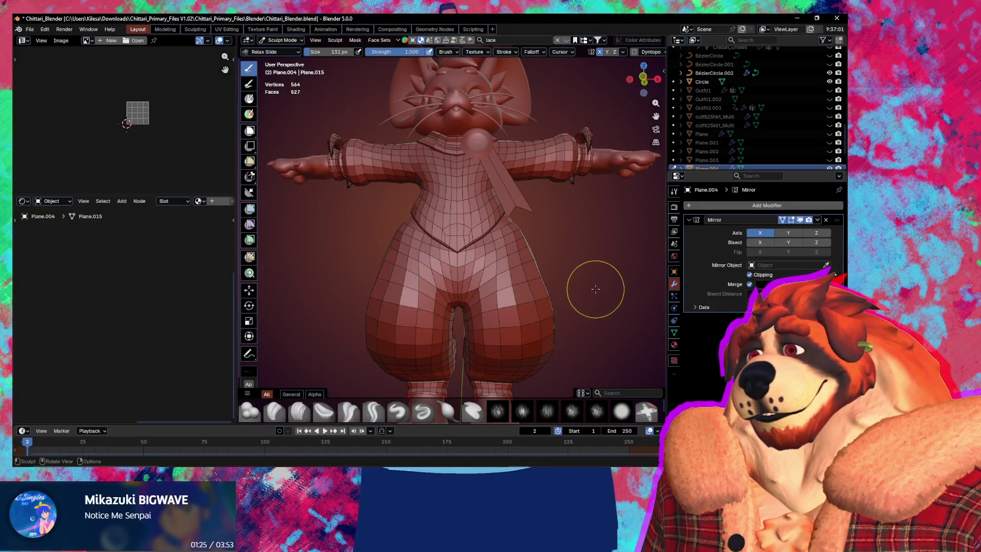
Step: Apply the Mirror modifier, then relax the waistband again with a larger brush
key(ctrl+a)
scroll(407, 216, up, 2)
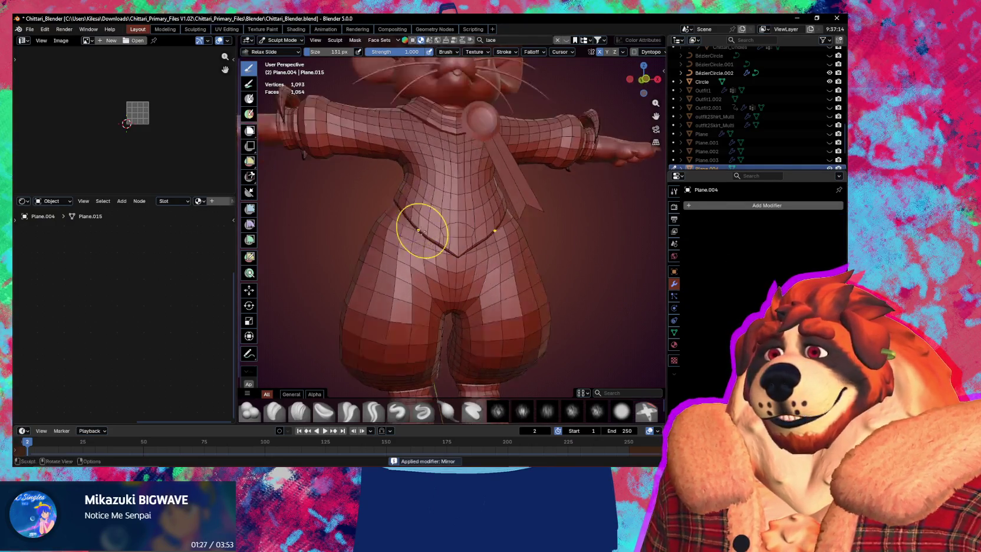
scroll(466, 251, up, 3)
scroll(449, 251, up, 2)
key(bracketright)
key(bracketright)
key(bracketright)
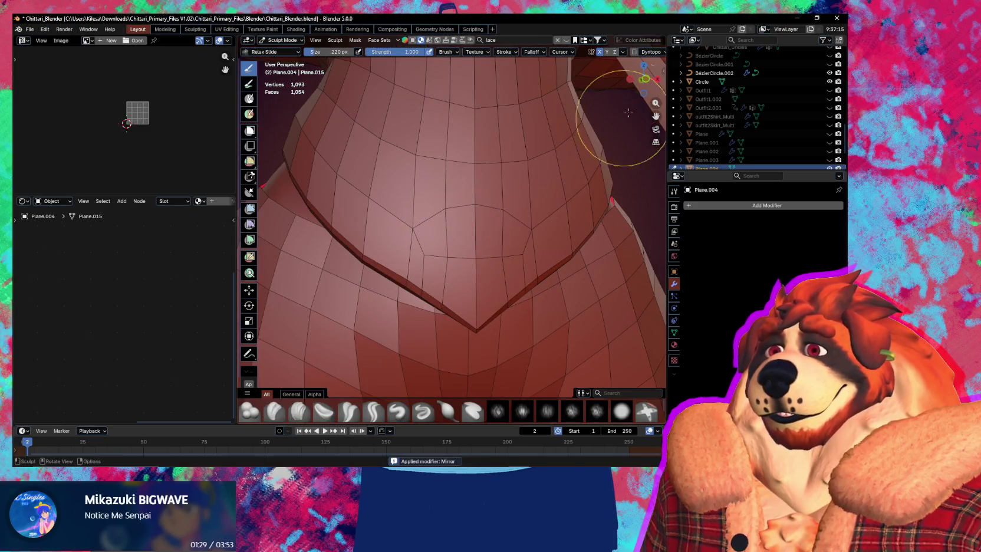
mouse_move(478, 248)
mouse_down()
mouse_move(452, 238)
mouse_move(456, 291)
mouse_move(425, 260)
mouse_up()
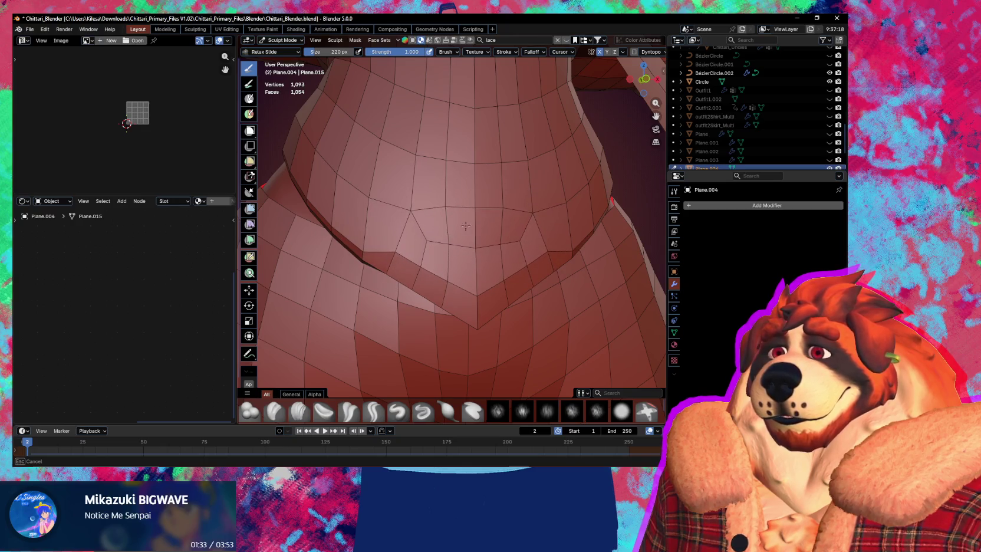
key(Tab)
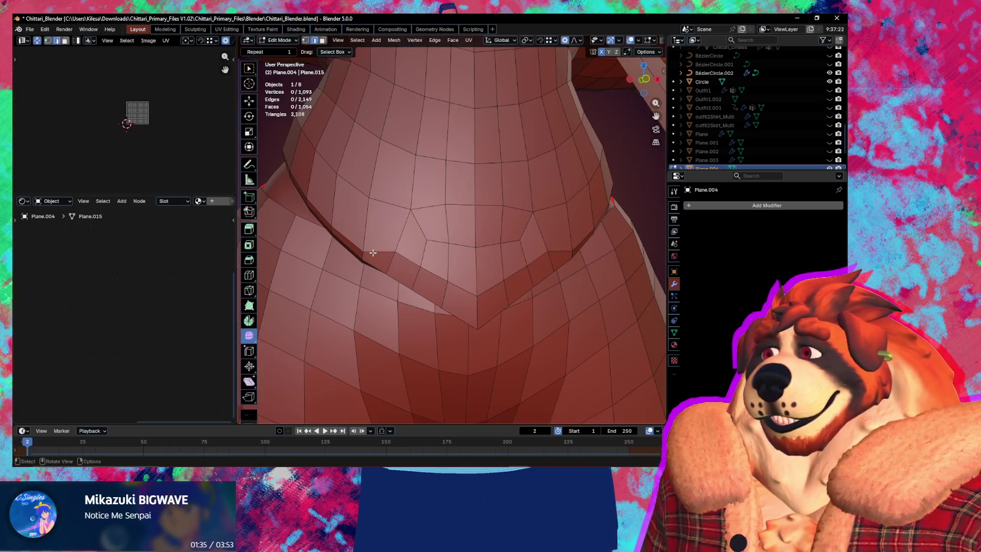
Step: Slide the waistband edge loop along the surface, flipping its slide side
alt+click(376, 252)
key(g)
key(g)
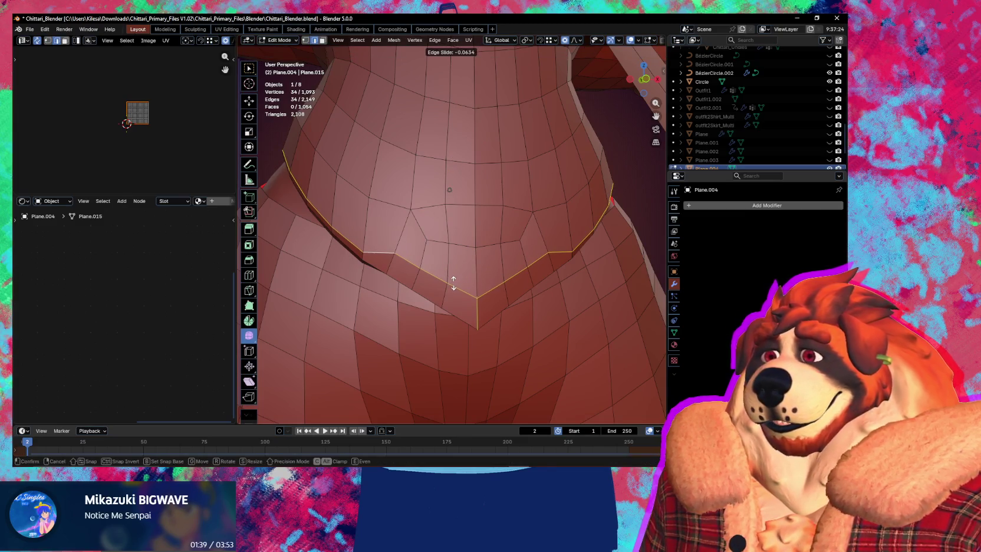
key(f)
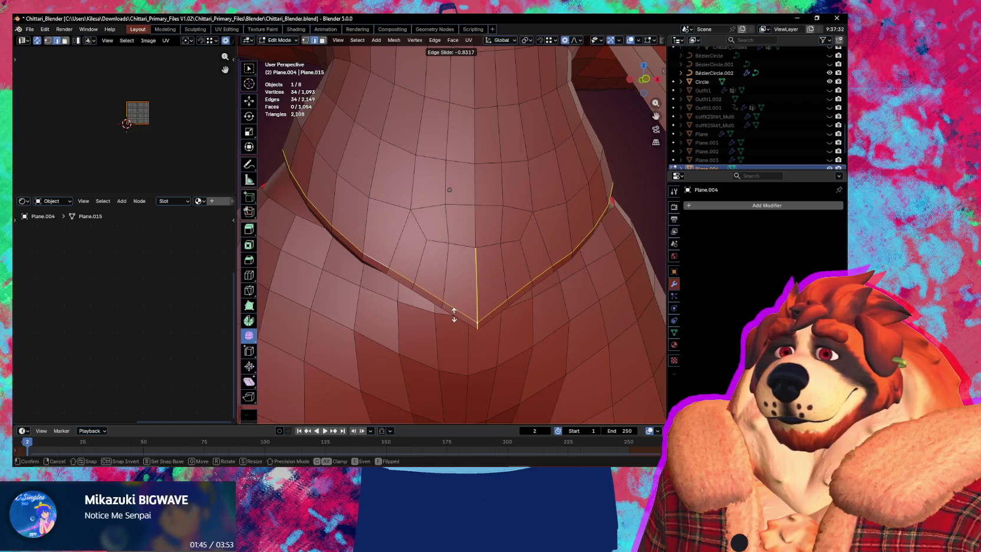
click(454, 315)
mouse_move(454, 314)
middle_down()
mouse_move(472, 304)
mouse_move(477, 318)
mouse_move(548, 355)
middle_up()
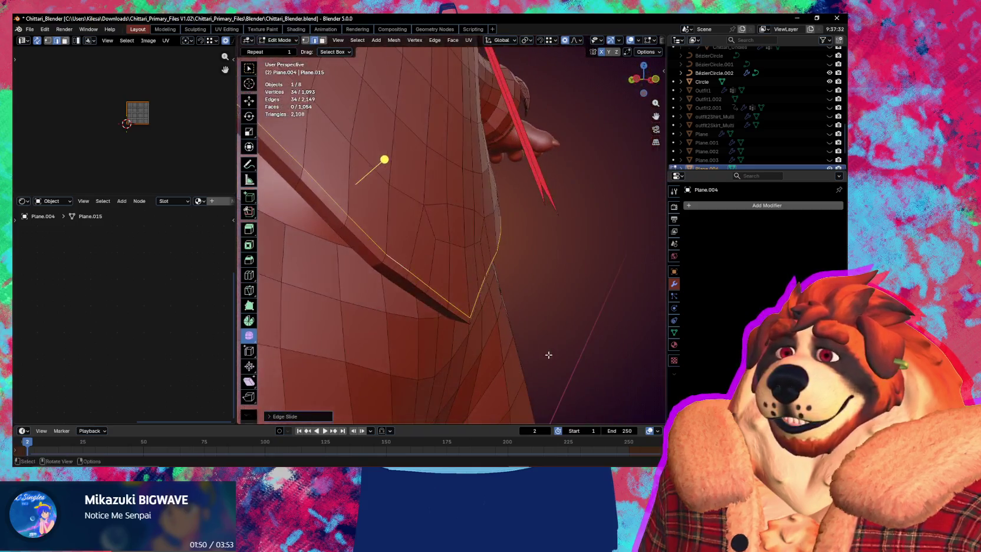
Step: Nudge the edges at the V-shaped hem tip along Y with proportional editing
click(407, 270)
ctrl+click(471, 313)
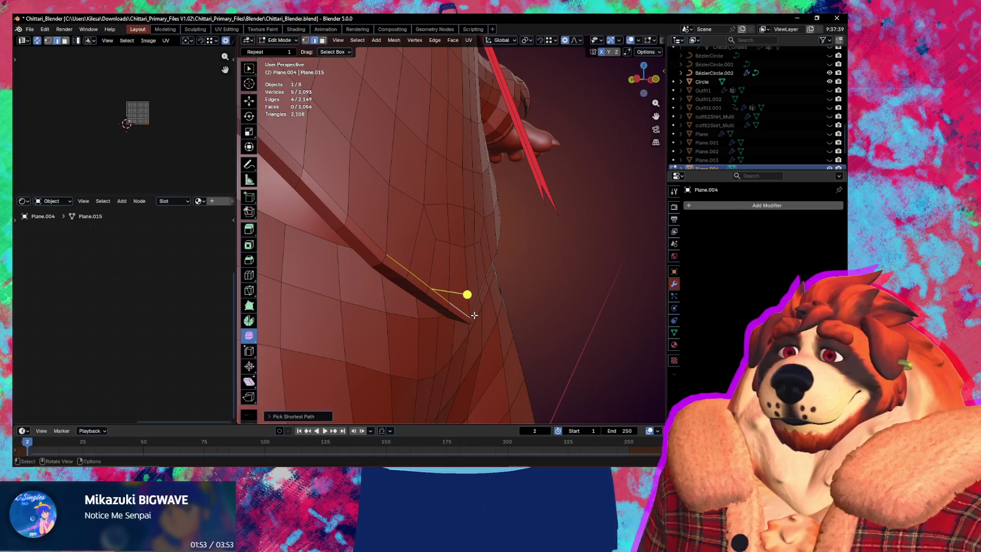
key(g)
key(y)
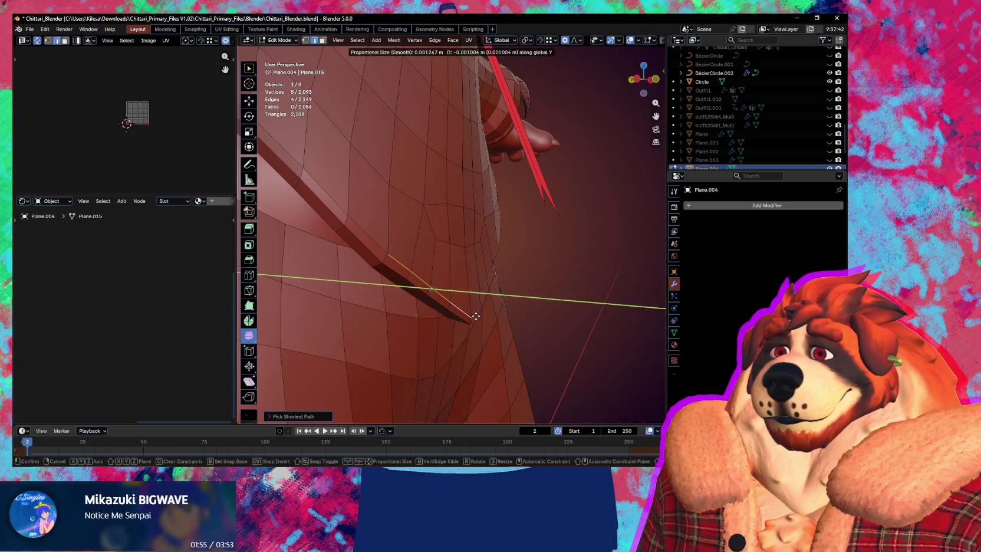
click(477, 317)
mouse_move(477, 316)
middle_down()
mouse_move(422, 314)
mouse_move(357, 229)
mouse_move(468, 312)
middle_up()
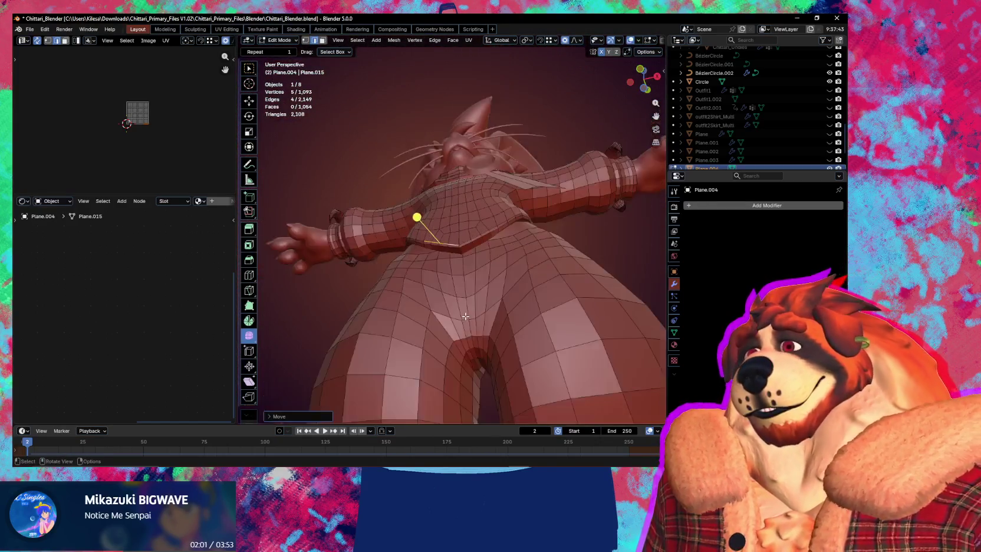
scroll(469, 312, down, 3)
mouse_move(468, 312)
middle_down()
mouse_move(452, 320)
mouse_move(506, 335)
mouse_move(460, 259)
middle_up()
scroll(452, 320, up, 2)
key(ctrl+Tab)
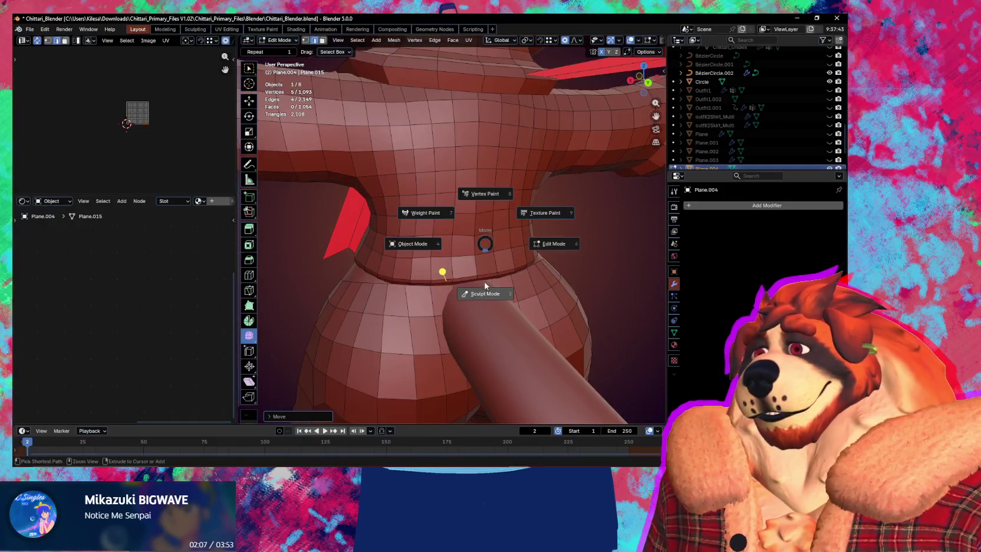
Step: Put the shirt in Sculpt Mode and use the Grab brush around the chest
click(454, 292)
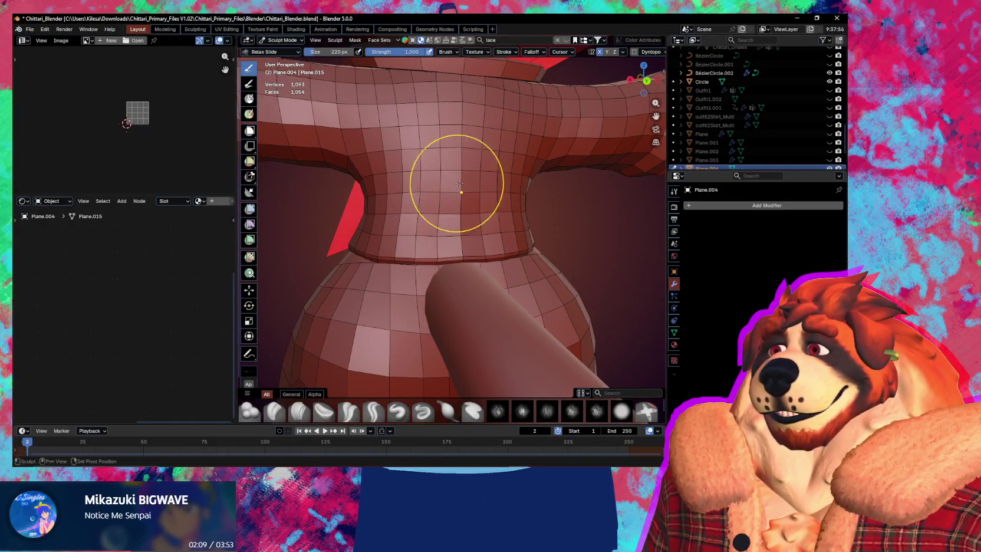
key(g)
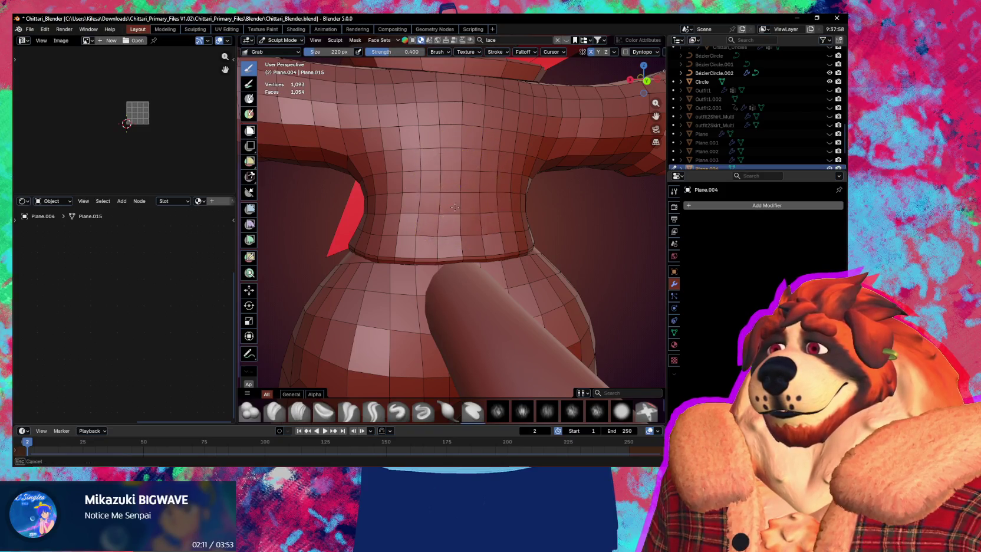
mouse_move(461, 155)
middle_down()
mouse_move(470, 174)
mouse_move(519, 147)
middle_up()
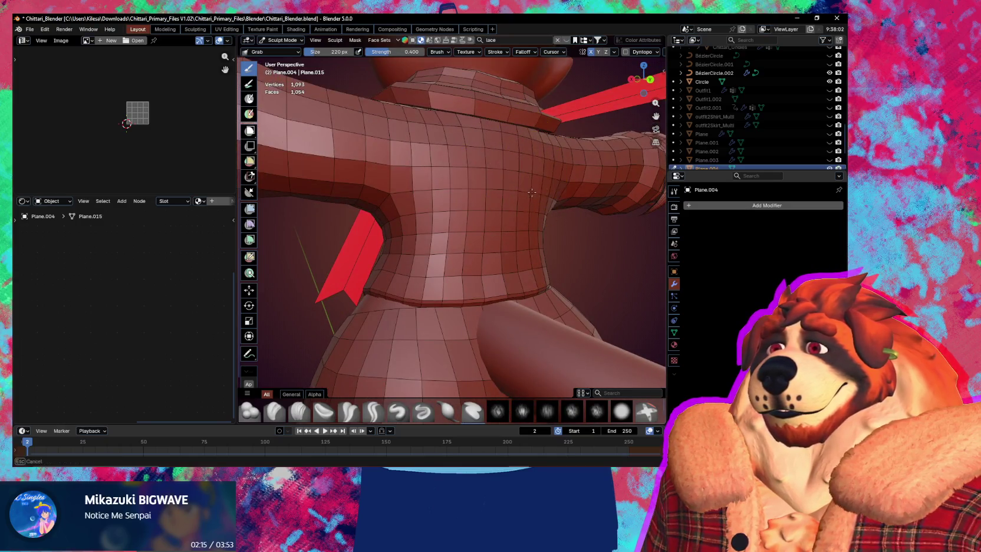
mouse_move(482, 225)
middle_down()
mouse_move(525, 252)
mouse_move(626, 255)
mouse_move(566, 247)
middle_up()
scroll(475, 232, up, 3)
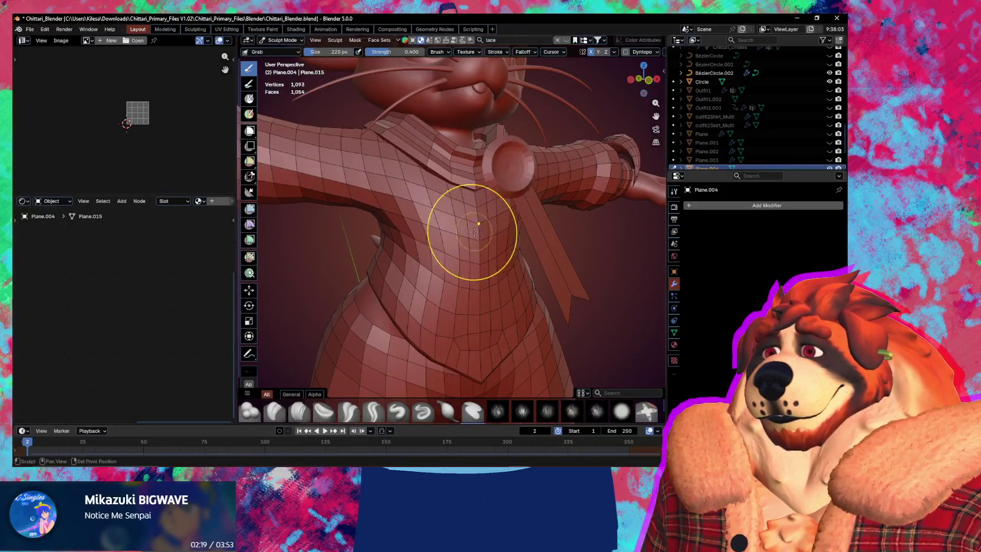
mouse_move(469, 293)
middle_down()
mouse_move(491, 272)
mouse_move(466, 225)
middle_up()
mouse_move(465, 269)
middle_down()
mouse_move(476, 272)
mouse_move(468, 285)
mouse_move(454, 277)
mouse_move(448, 289)
mouse_move(452, 247)
middle_up()
Step: Work the torso with the Draw brush, then return the shirt to Object Mode
key(x)
scroll(448, 292, down, 3)
scroll(452, 228, up, 2)
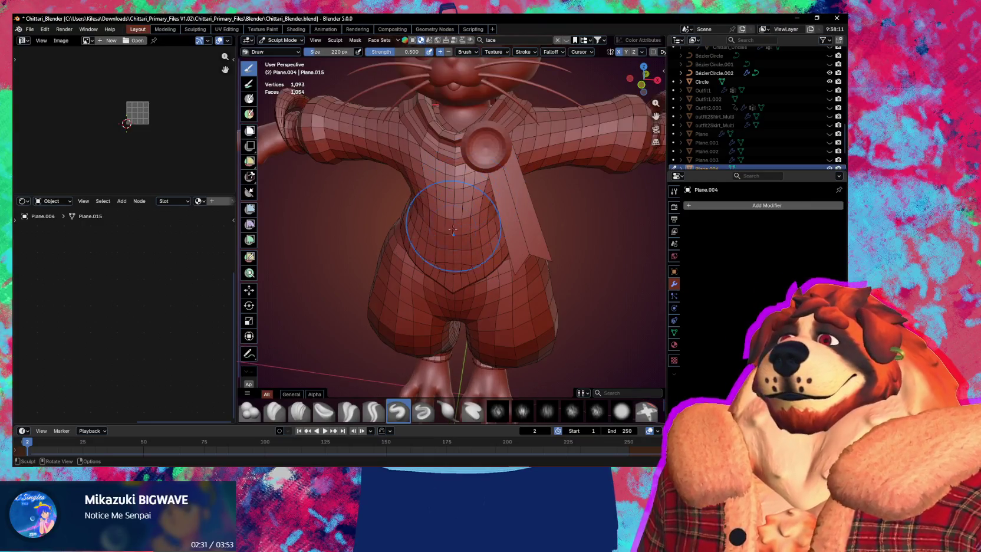
scroll(452, 229, up, 2)
key(ctrl+Tab)
mouse_move(419, 301)
middle_down()
mouse_move(500, 298)
mouse_move(399, 256)
mouse_move(450, 286)
middle_up()
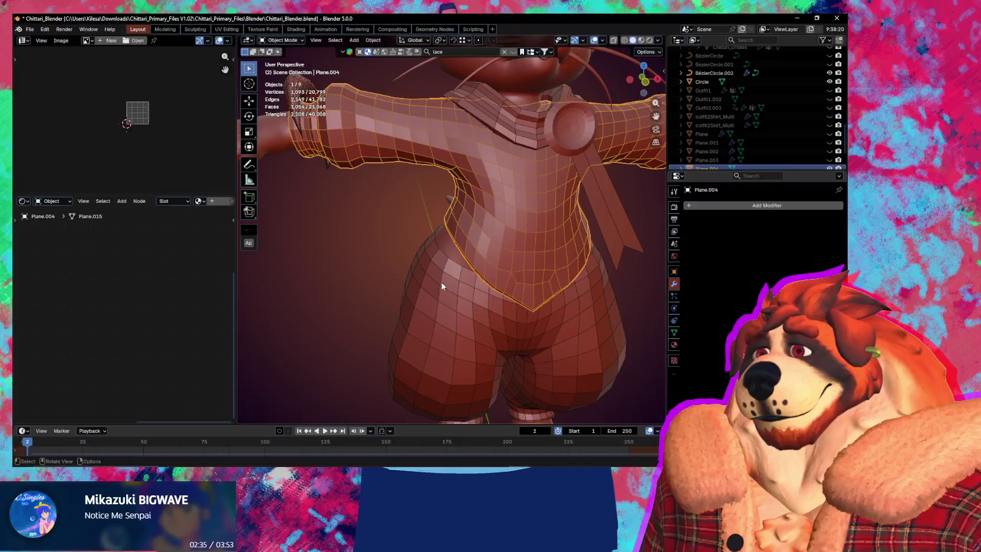
Step: Edit the shorts Plane.005 and extrude their waist edge loop
click(442, 286)
key(Tab)
scroll(442, 283, up, 4)
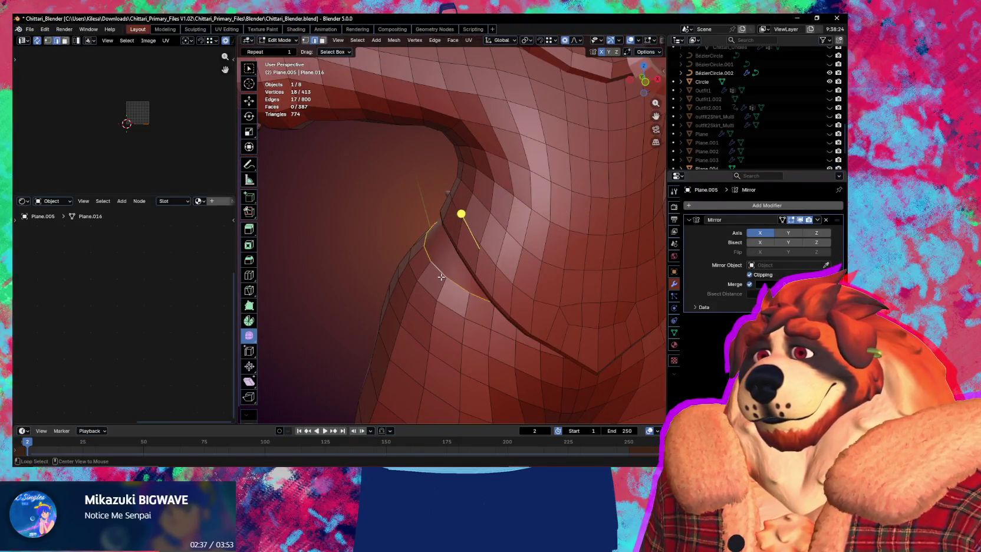
middle_drag(441, 276, 502, 283)
key(e)
click(584, 363)
mouse_move(584, 362)
middle_down()
mouse_move(554, 331)
mouse_move(473, 333)
middle_up()
Step: Push the new waist edge inward and scale it to fold the waistband in
key(s)
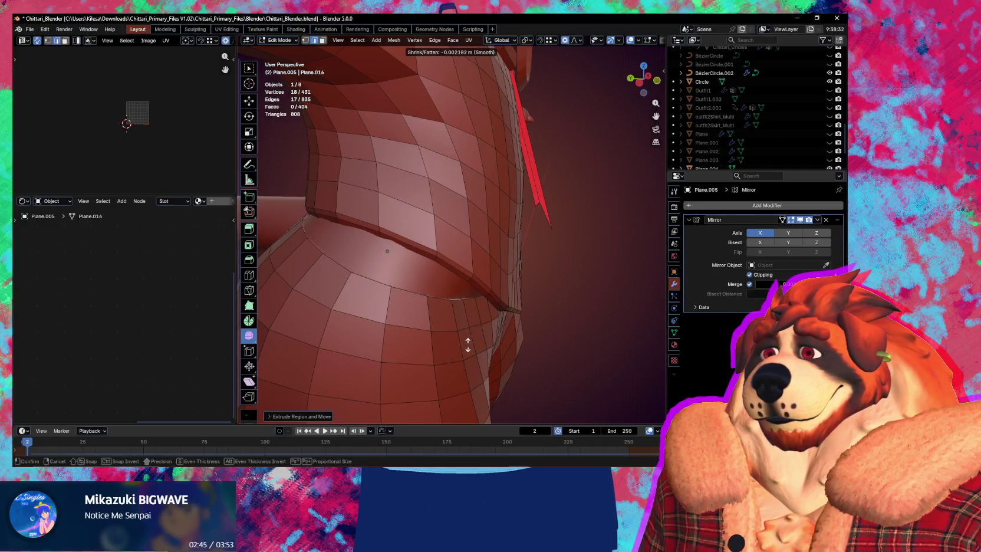
click(463, 362)
mouse_move(463, 361)
middle_down()
mouse_move(443, 330)
mouse_move(477, 333)
middle_up()
key(alt+a)
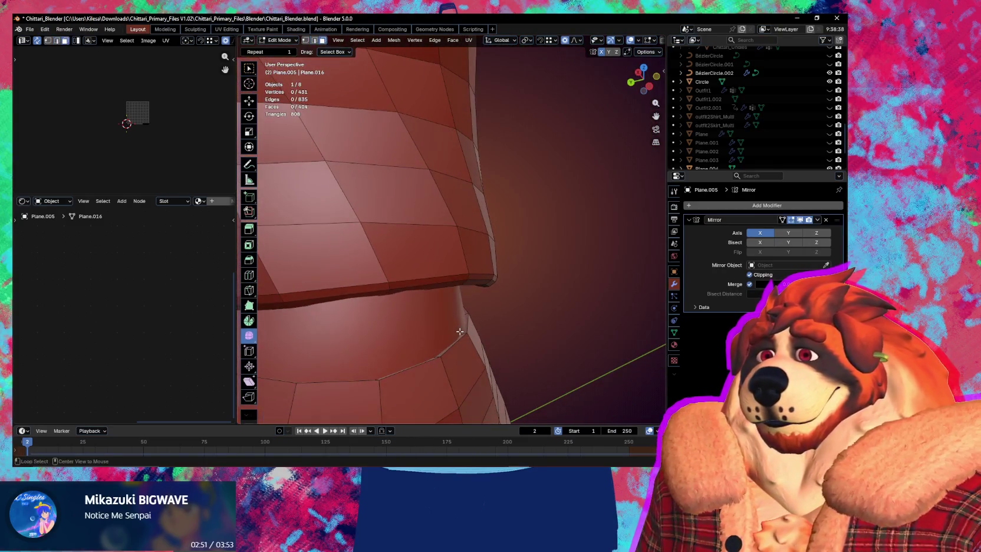
key(Escape)
key(s)
click(536, 348)
mouse_move(536, 348)
middle_down()
mouse_move(437, 270)
mouse_move(361, 262)
mouse_move(412, 263)
middle_up()
Step: Bevel the edge loop below the waistband and return to Object Mode
alt+click(361, 262)
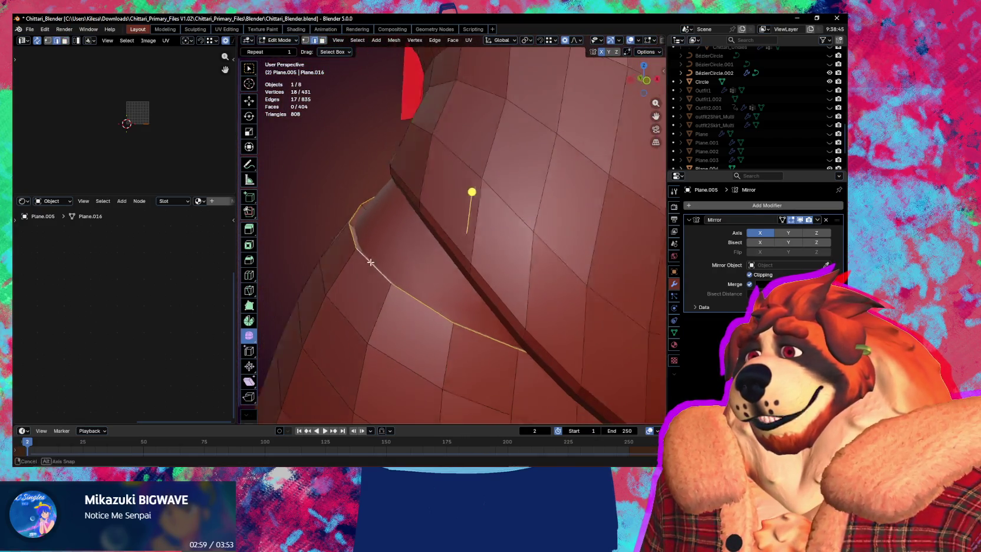
key(ctrl+b)
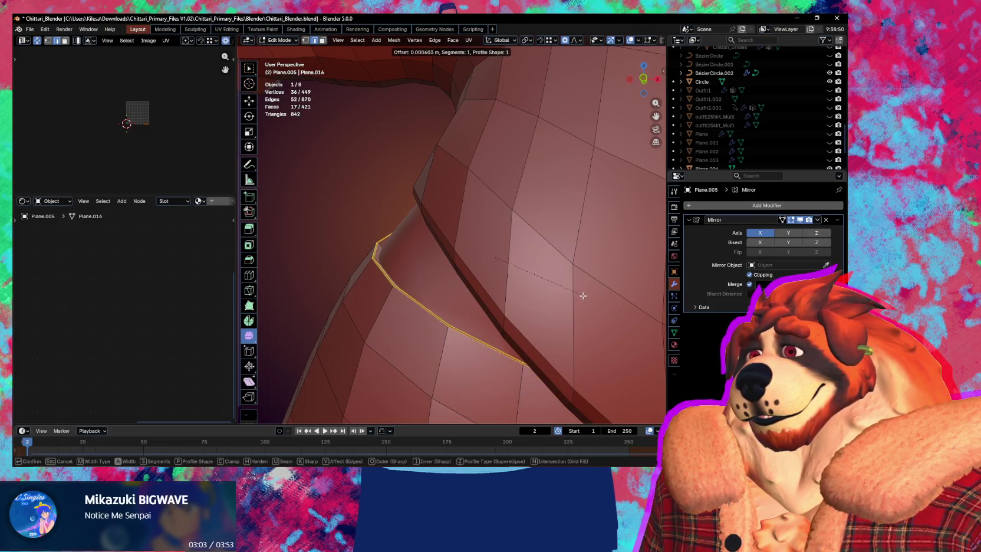
click(606, 316)
scroll(606, 317, down, 5)
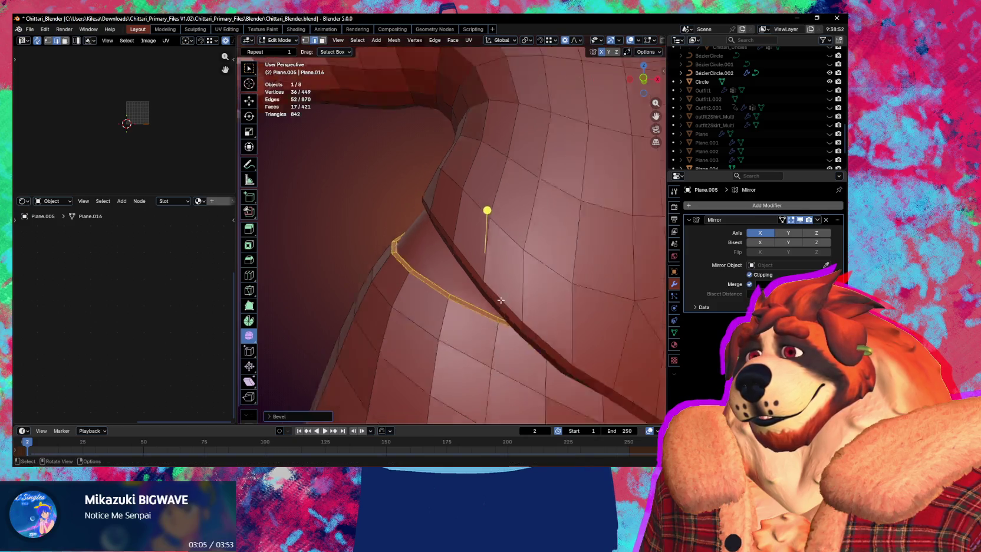
middle_drag(606, 317, 505, 327)
scroll(505, 328, down, 2)
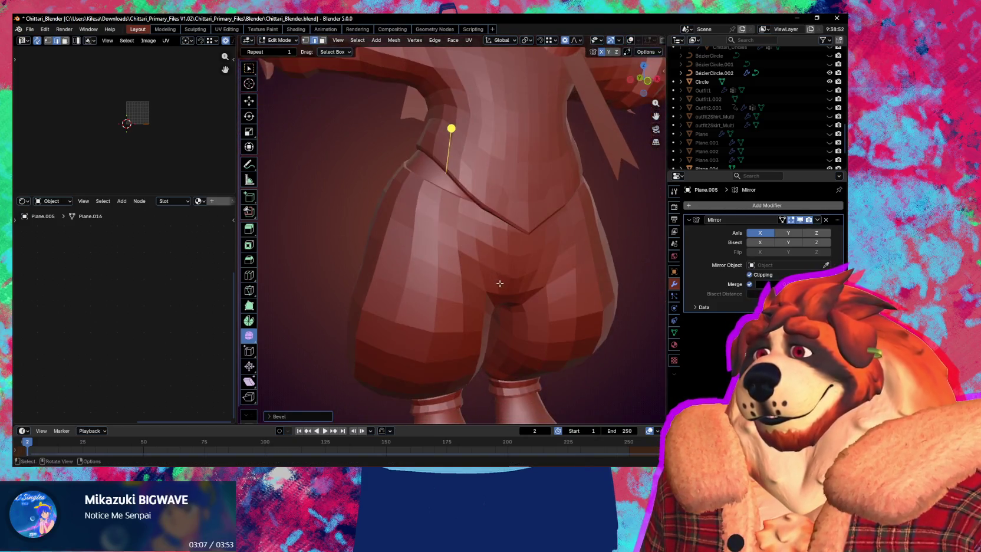
scroll(500, 284, down, 3)
key(ctrl+Tab)
click(401, 279)
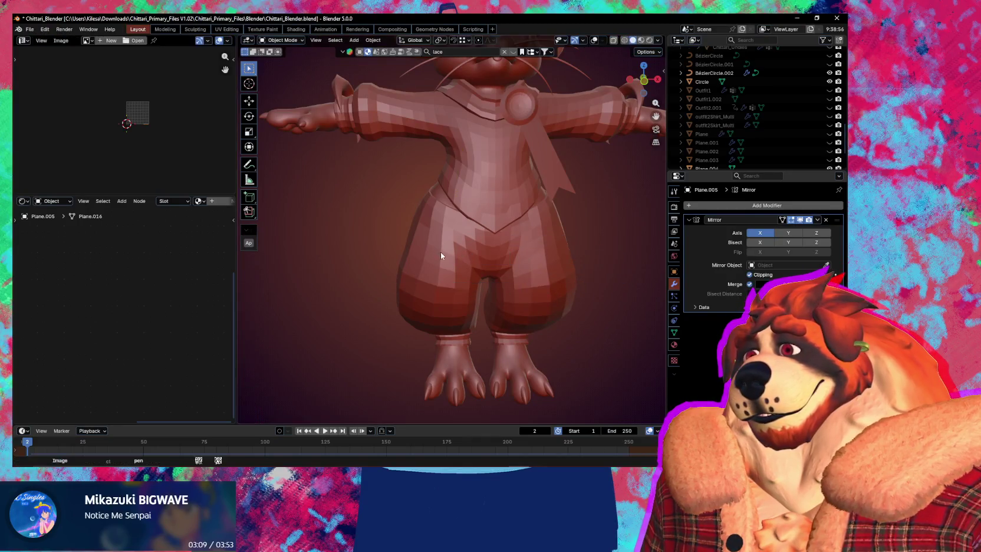
Step: Apply Shade Smooth to the shorts and the shirt
right_click(432, 220)
click(412, 185)
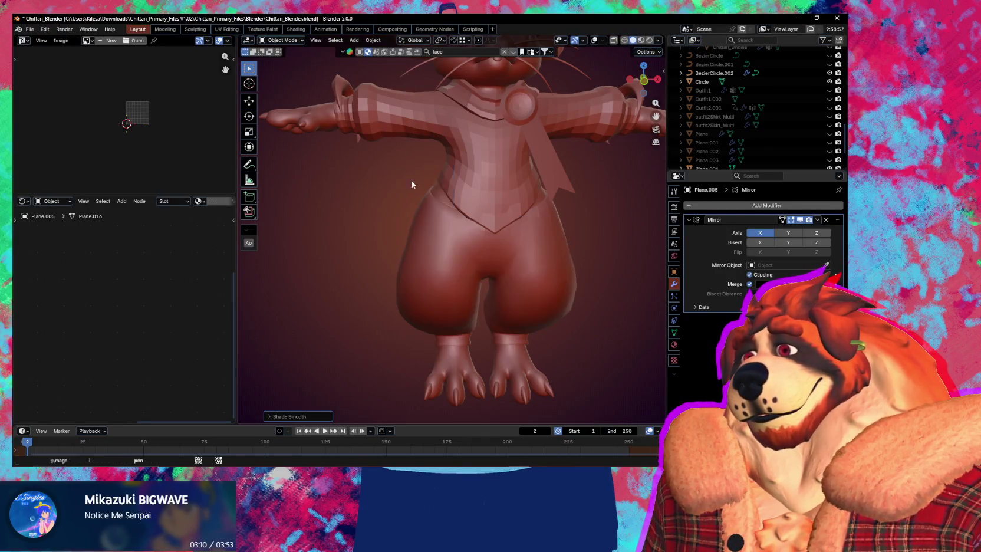
click(483, 186)
right_click(483, 184)
click(482, 184)
mouse_move(482, 183)
shift+middle_down()
mouse_move(453, 233)
mouse_move(467, 228)
mouse_move(457, 268)
shift+middle_up()
scroll(482, 213, up, 2)
Step: Shade the collar and Circle medallion smooth, then put the collar into Edit Mode
click(481, 201)
right_click(480, 201)
click(481, 201)
scroll(487, 224, up, 2)
mouse_move(413, 238)
middle_down()
mouse_move(528, 299)
mouse_move(356, 280)
mouse_move(413, 248)
middle_up()
click(450, 226)
right_click(450, 227)
click(452, 227)
mouse_move(471, 264)
middle_down()
mouse_move(515, 247)
mouse_move(457, 298)
mouse_move(506, 306)
mouse_move(491, 319)
mouse_move(490, 303)
mouse_move(570, 329)
mouse_move(589, 299)
mouse_move(574, 280)
mouse_move(501, 273)
mouse_move(472, 248)
mouse_move(463, 263)
mouse_move(477, 271)
mouse_move(563, 294)
middle_up()
click(500, 243)
key(Tab)
Step: Bevel a horizontal edge loop on the collar Plane.006
alt+click(563, 294)
key(ctrl+b)
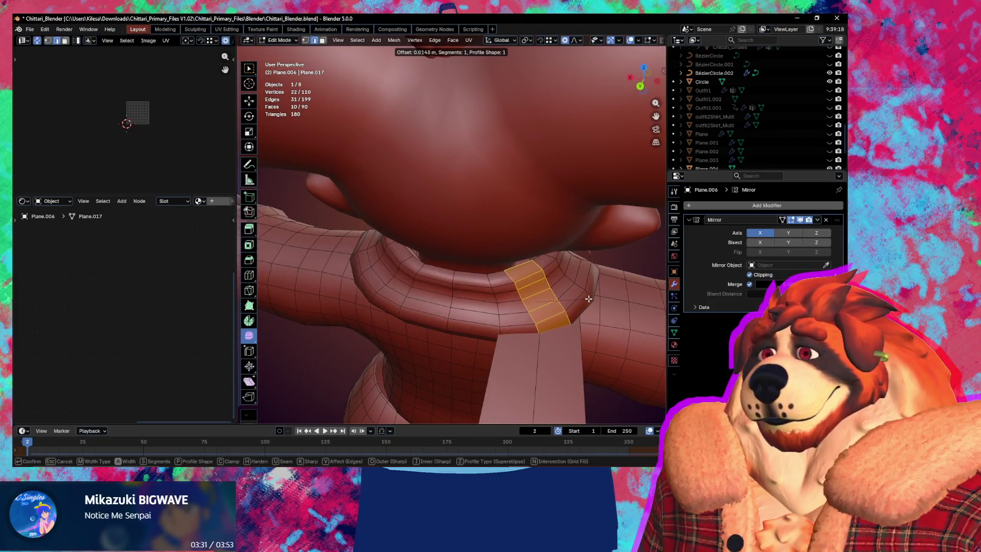
click(589, 299)
mouse_move(589, 299)
middle_down()
mouse_move(493, 313)
mouse_move(532, 291)
mouse_move(510, 302)
middle_up()
Step: Bevel the vertical collar loop with Percent width type at 40% width
alt+click(345, 276)
key(ctrl+b)
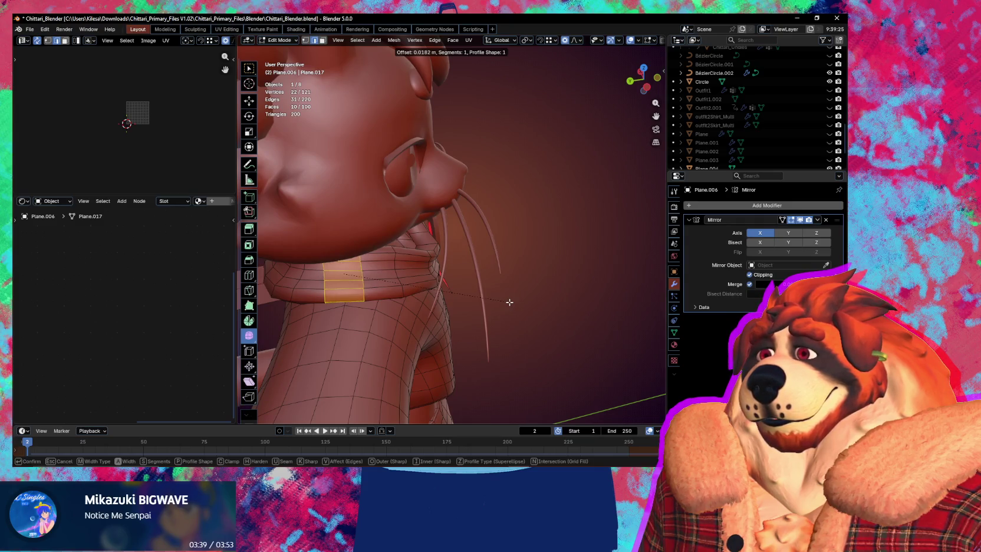
click(510, 302)
click(312, 417)
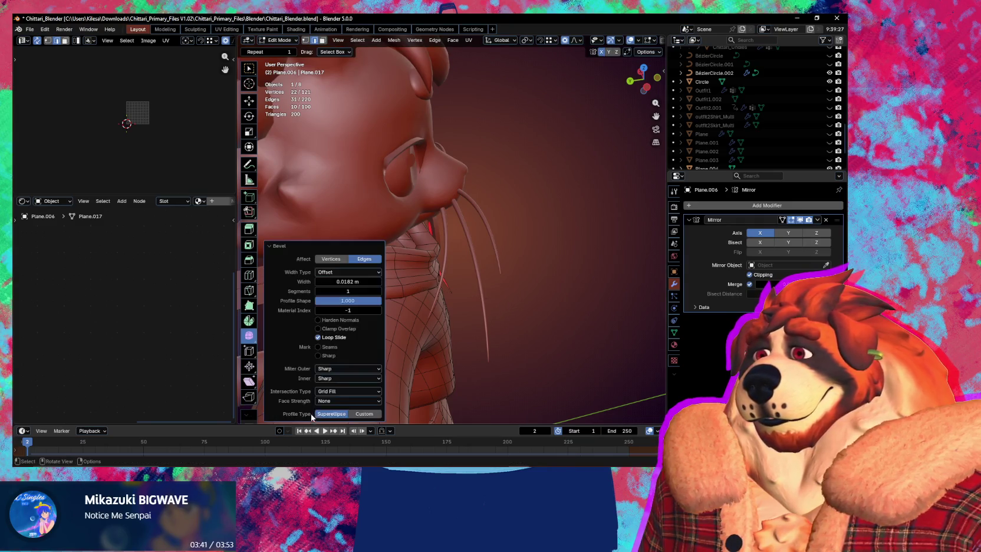
click(357, 274)
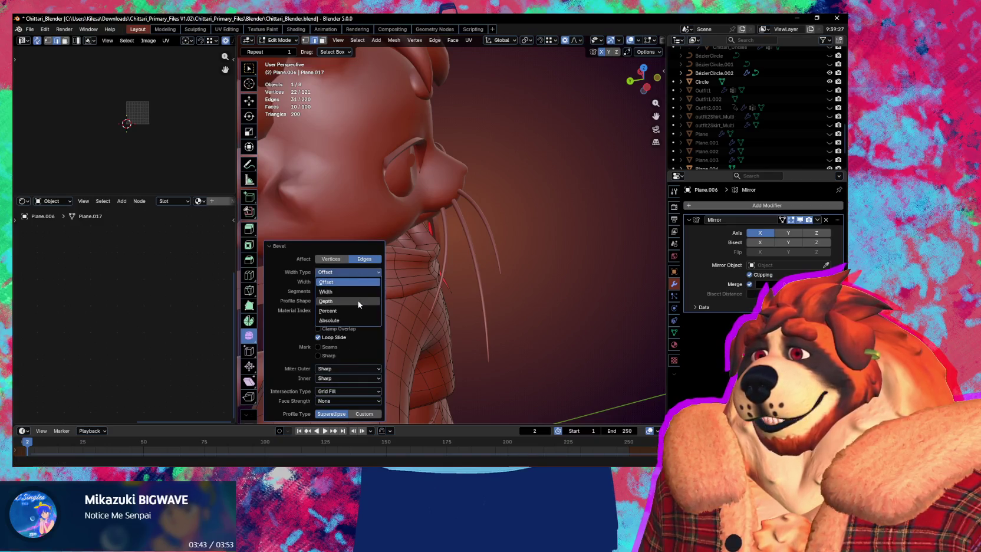
click(340, 310)
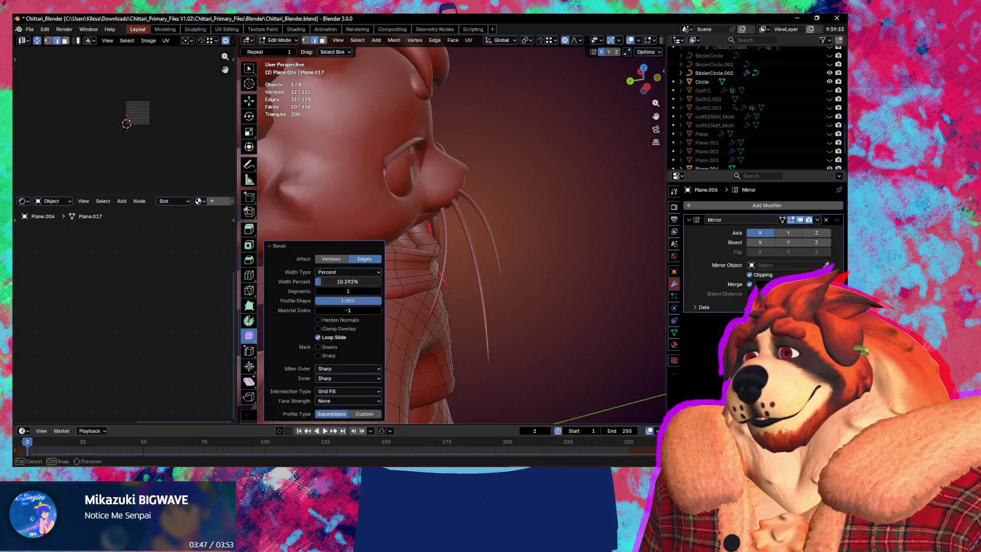
key(Return)
mouse_move(500, 276)
middle_down()
mouse_move(528, 261)
mouse_move(366, 269)
middle_up()
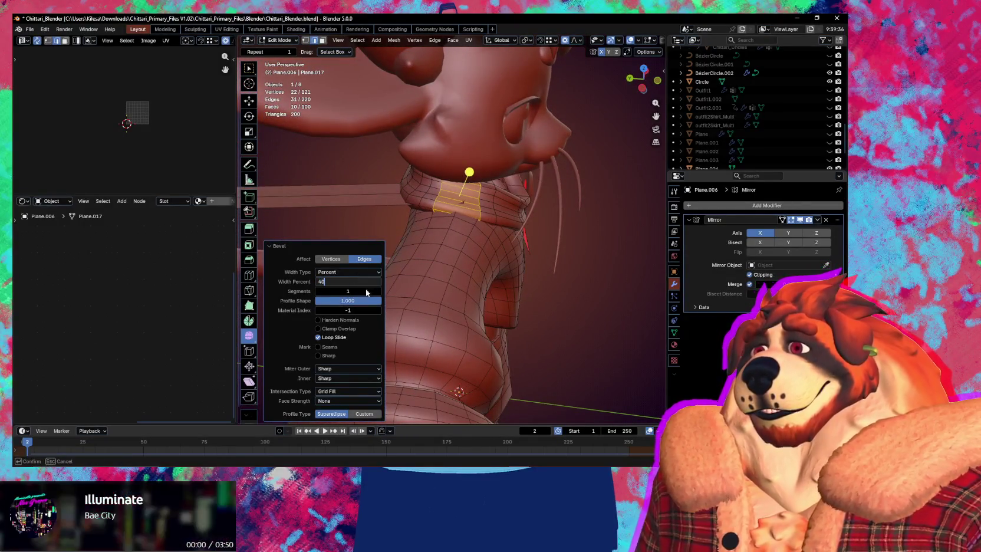
drag(348, 282, 436, 258)
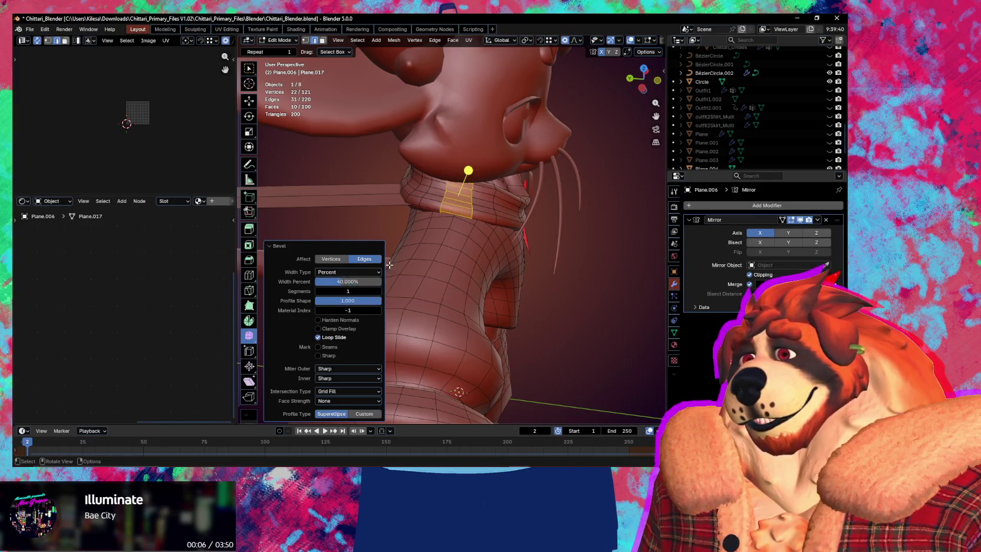
key(KP_Decimal)
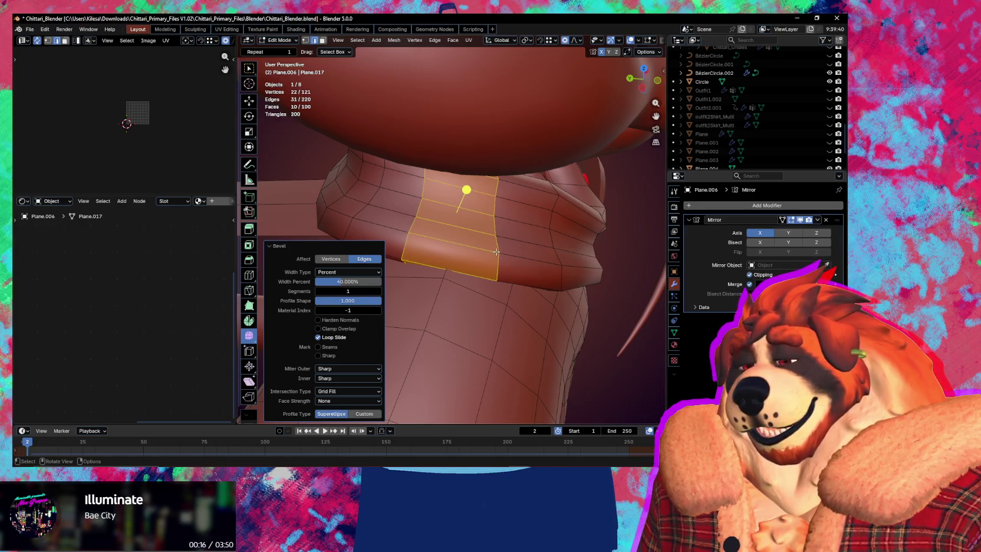
middle_drag(508, 288, 439, 193)
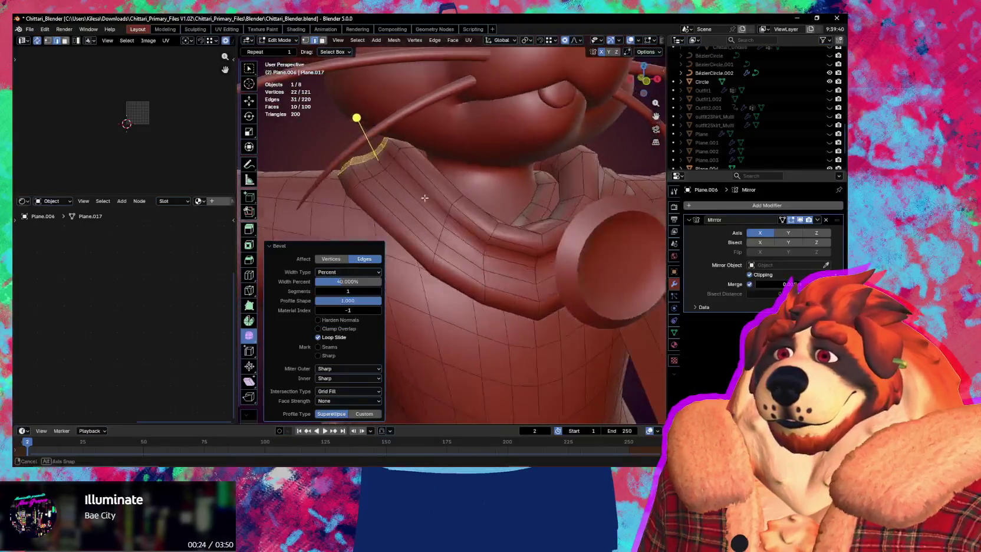
key(ctrl+r)
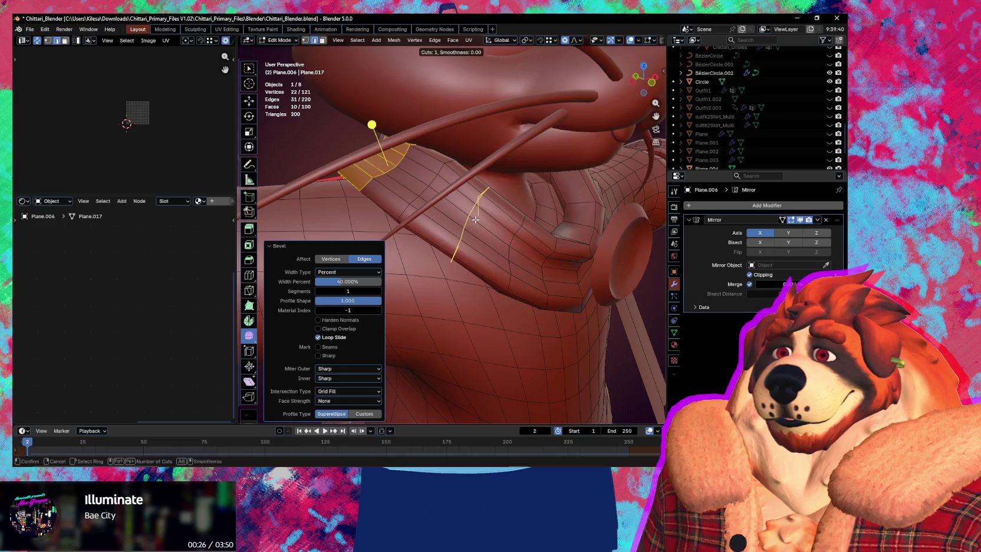
Step: Place a new loop cut across the neck ribbon and move it slightly into shape
click(473, 216)
mouse_move(473, 217)
middle_down()
mouse_move(477, 275)
mouse_move(439, 281)
mouse_move(466, 266)
mouse_move(662, 285)
mouse_move(467, 303)
middle_up()
key(g)
click(439, 280)
scroll(467, 266, down, 3)
scroll(470, 300, down, 4)
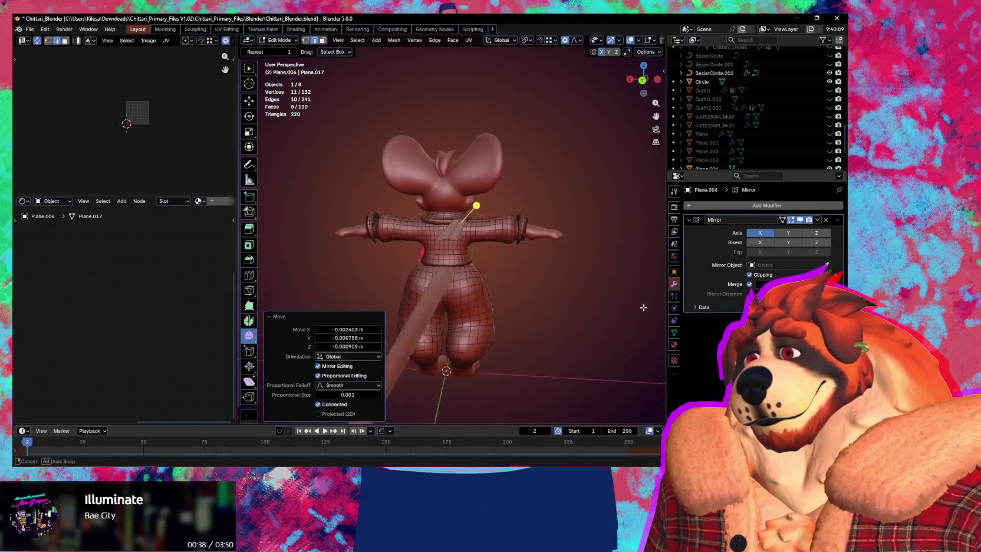
mouse_move(543, 311)
middle_down()
mouse_move(469, 275)
mouse_move(470, 230)
middle_up()
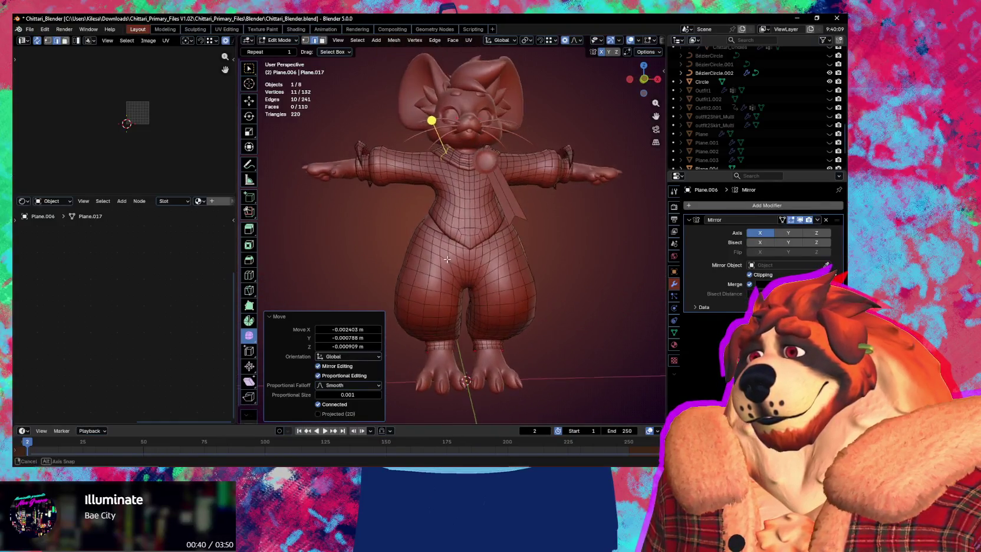
scroll(469, 230, up, 3)
scroll(430, 282, up, 3)
scroll(449, 273, up, 3)
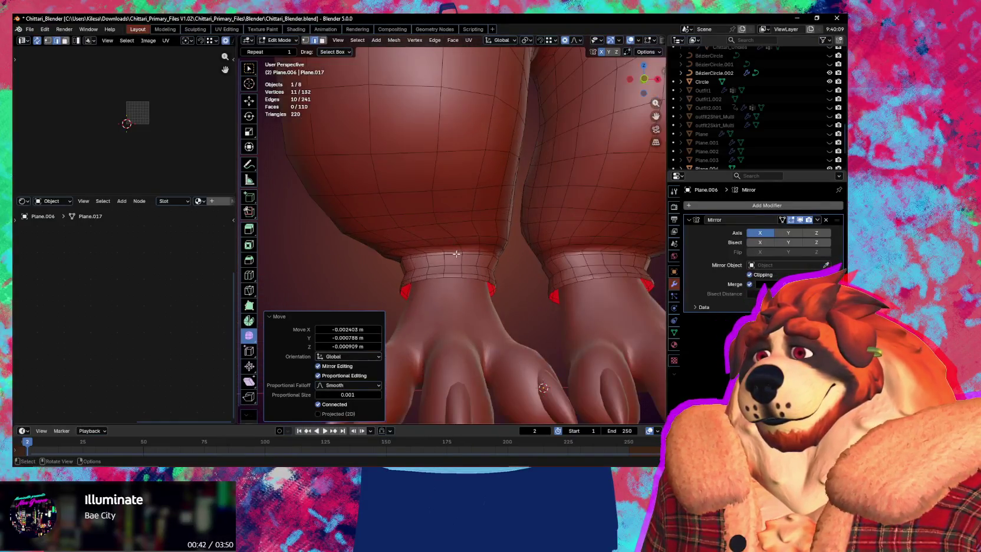
scroll(463, 291, up, 2)
middle_drag(466, 286, 527, 283)
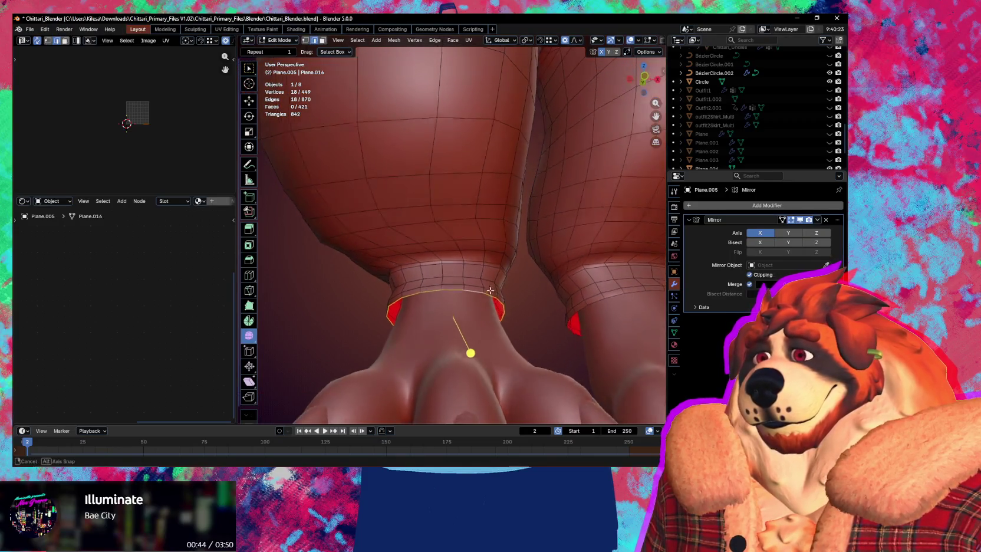
Step: Extrude the cuff edge loop, scale it to 0.776, and fatten it 0.00479 m
key(e)
key(s)
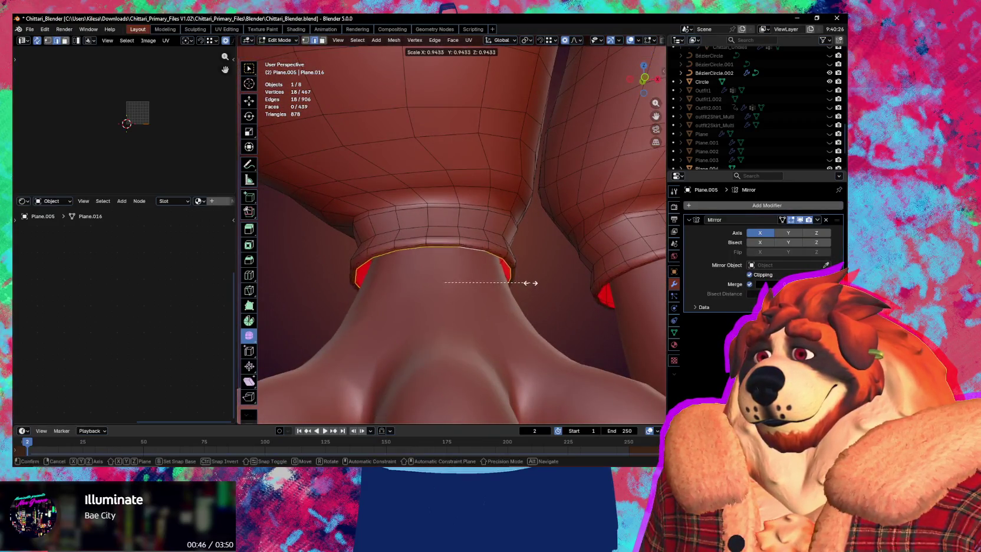
click(513, 278)
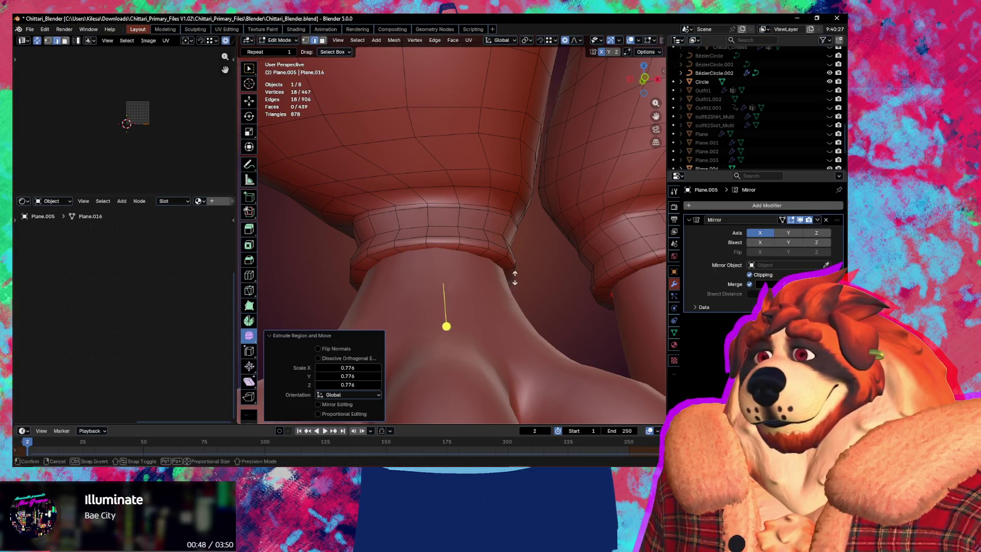
key(alt+s)
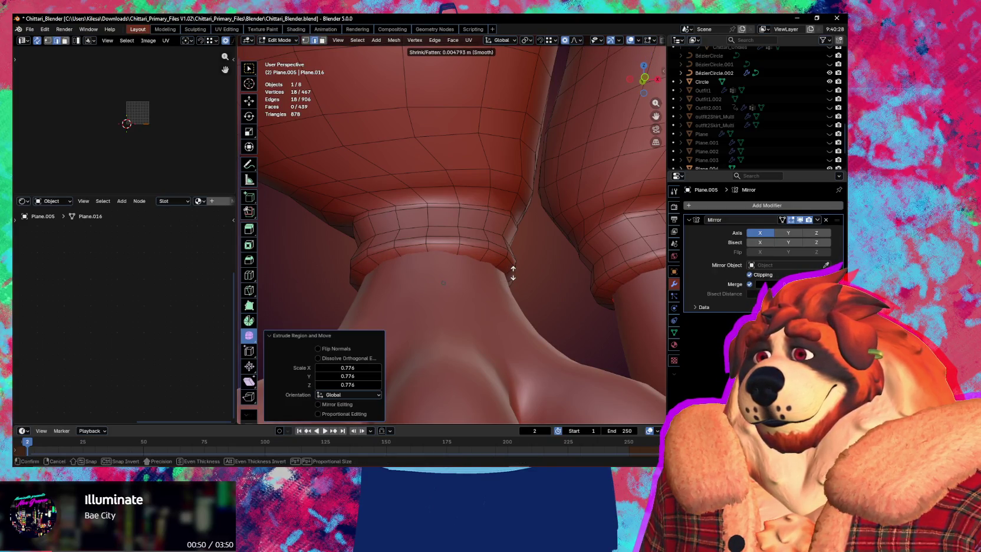
click(513, 273)
mouse_move(513, 273)
middle_down()
mouse_move(557, 306)
mouse_move(542, 190)
mouse_move(537, 285)
mouse_move(571, 339)
mouse_move(570, 329)
mouse_move(601, 360)
middle_up()
key(alt+z)
key(alt+z)
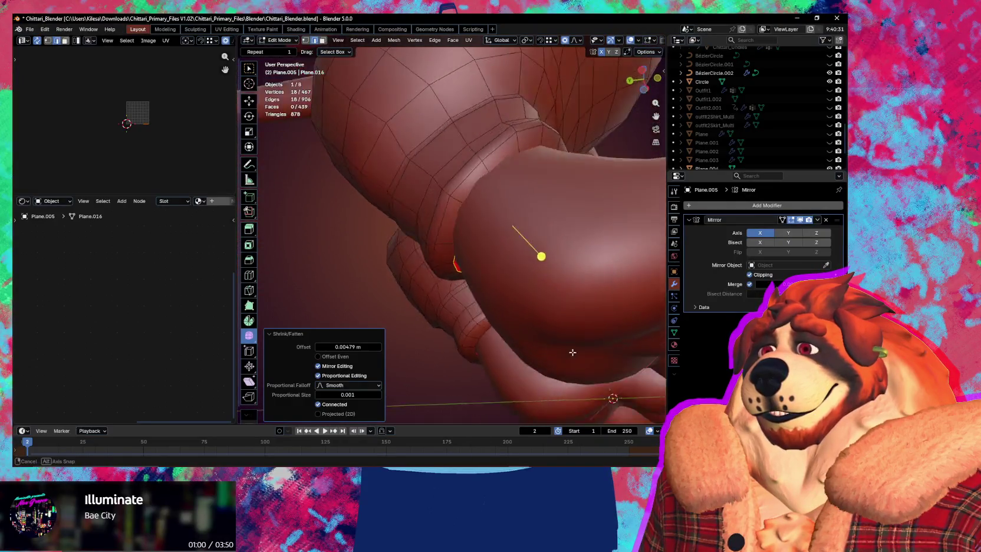
Step: Extrude the inner cuff loop again, scale it to 0.651, and grow the selection
key(e)
key(s)
click(555, 313)
mouse_move(555, 313)
middle_down()
mouse_move(475, 349)
mouse_move(481, 249)
middle_up()
mouse_move(579, 279)
middle_down()
mouse_move(514, 283)
mouse_move(481, 300)
middle_up()
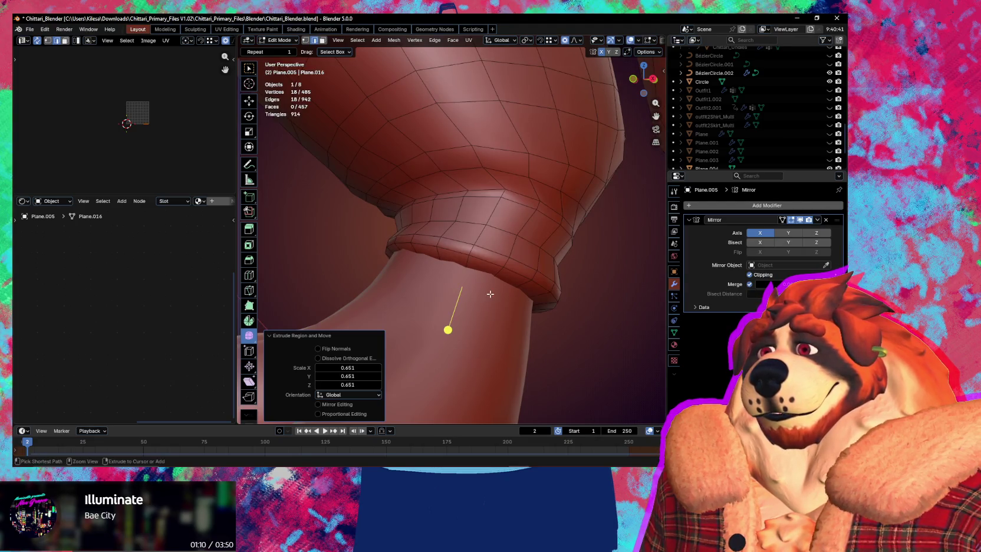
key(ctrl+KP_Add)
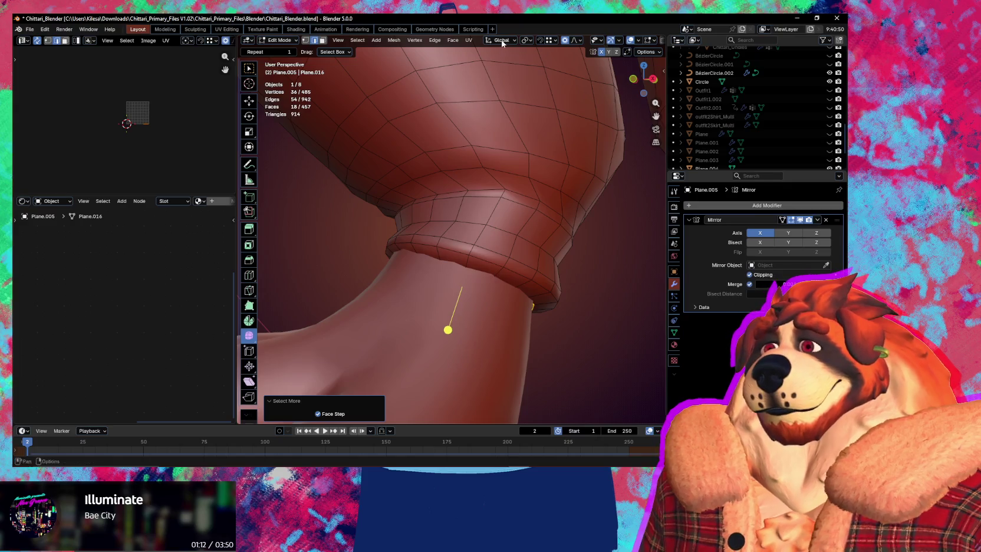
Step: With Normal orientation, sink the cuff's inner ring inward along Z and shrink it to 0.830
click(500, 40)
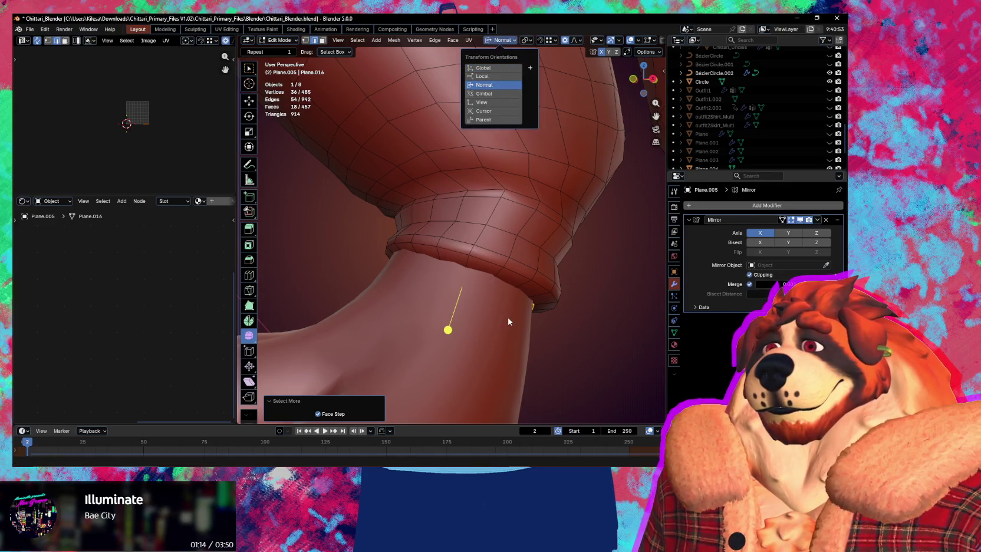
key(g)
key(z)
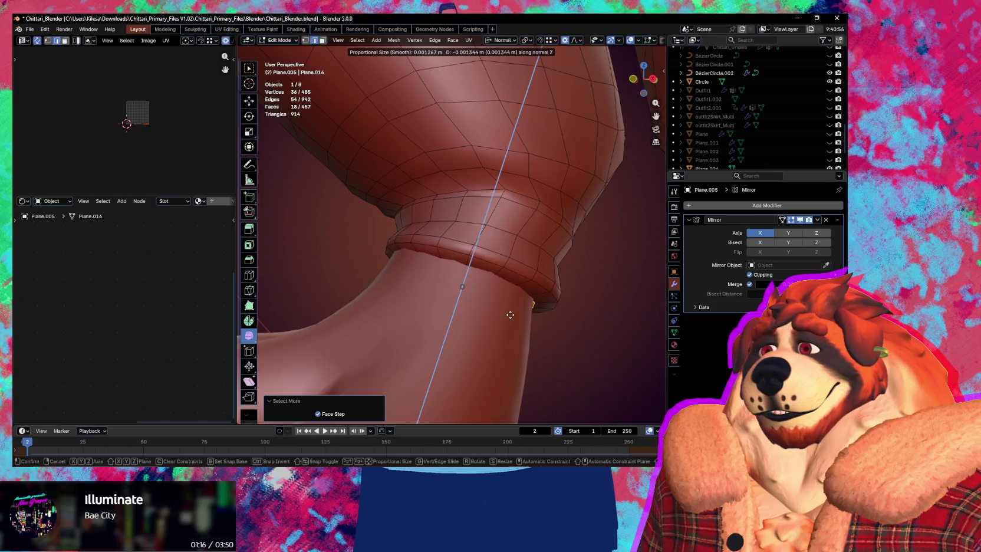
click(515, 306)
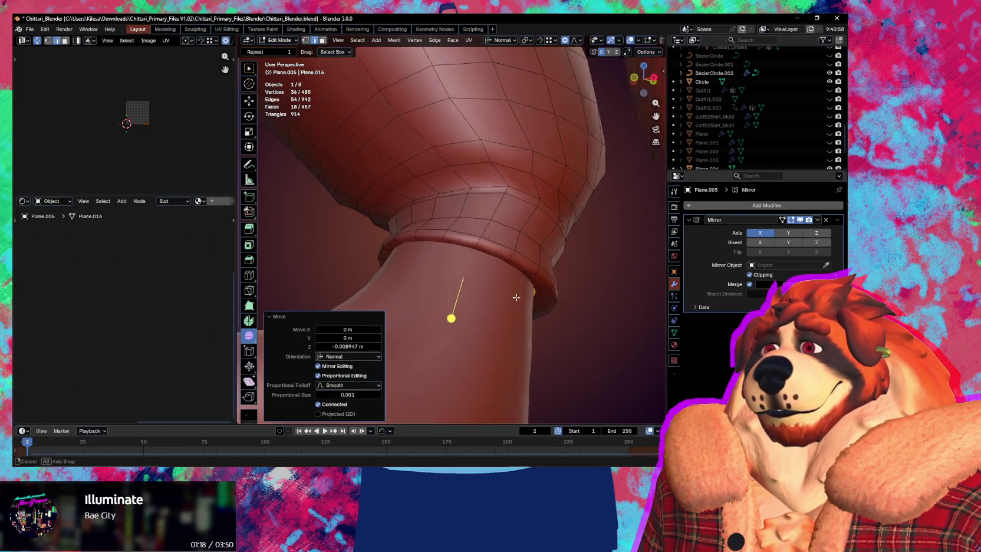
middle_drag(515, 305, 549, 312)
key(s)
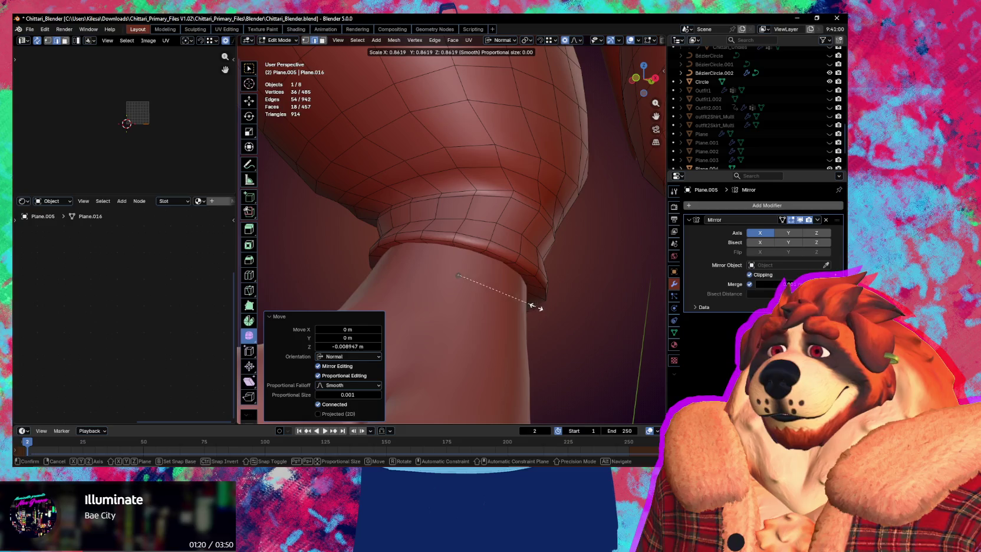
click(534, 305)
mouse_move(533, 305)
middle_down()
mouse_move(586, 212)
mouse_move(589, 229)
middle_up()
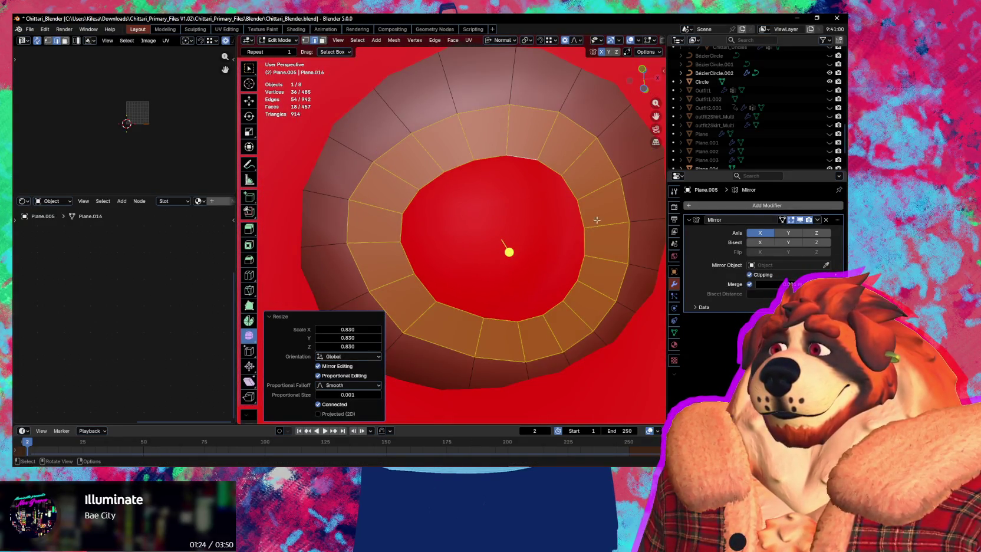
Step: Dissolve the extra vertex ring in vertex mode with Ctrl+X
key(1)
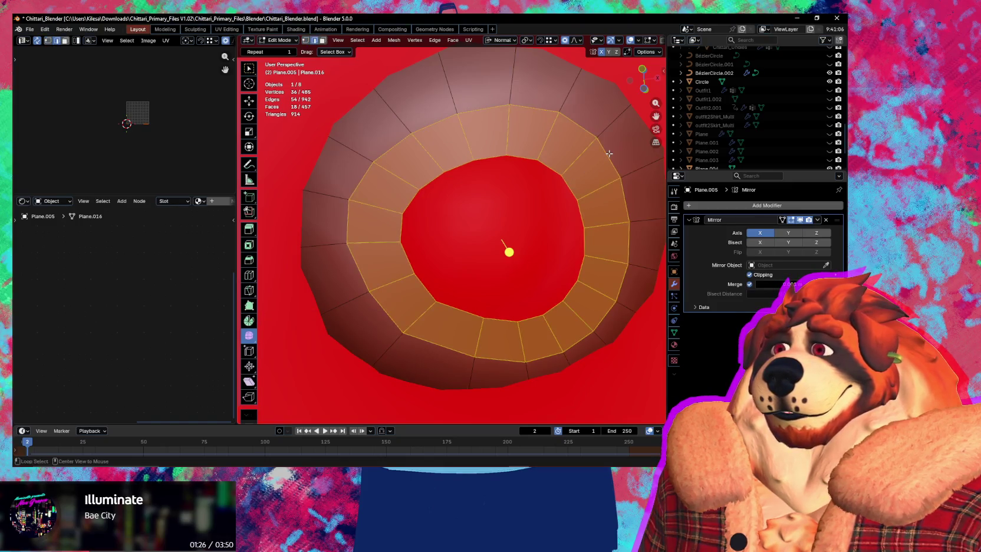
key(ctrl+x)
key(ctrl+c)
mouse_move(633, 214)
middle_down()
mouse_move(581, 319)
mouse_move(494, 224)
middle_up()
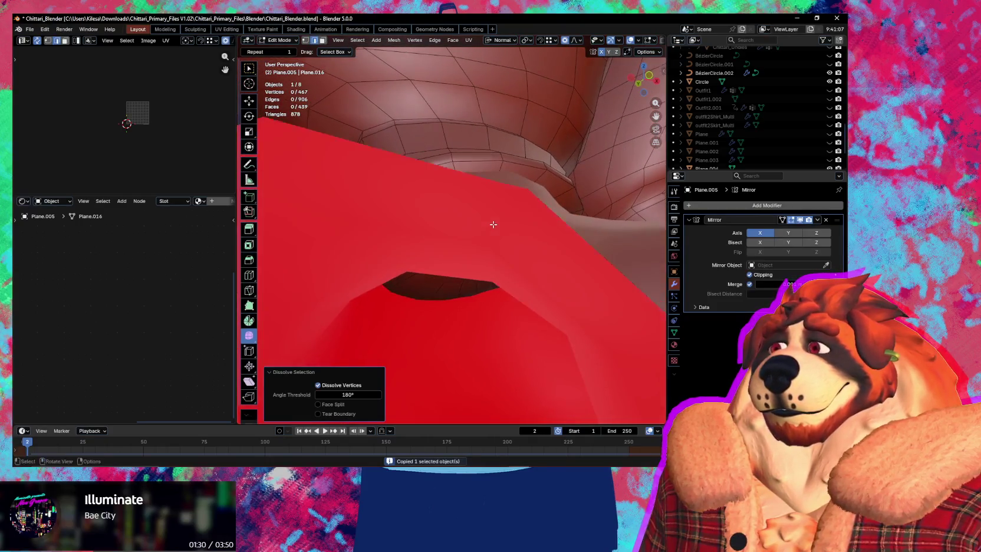
Step: Inspect the cuff rim, then select its edge loop and start a bevel on it
scroll(494, 225, up, 3)
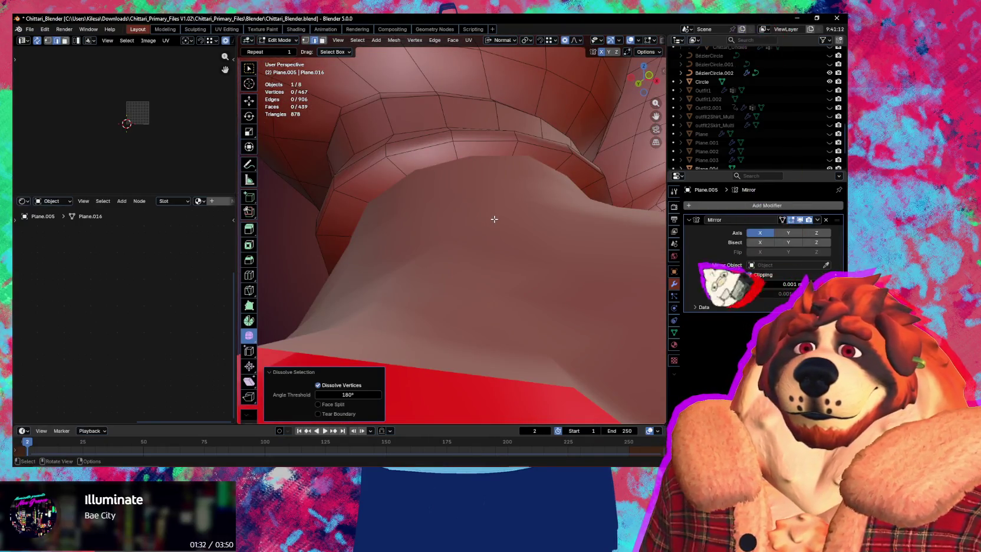
mouse_move(505, 216)
middle_down()
mouse_move(489, 201)
mouse_move(522, 190)
middle_up()
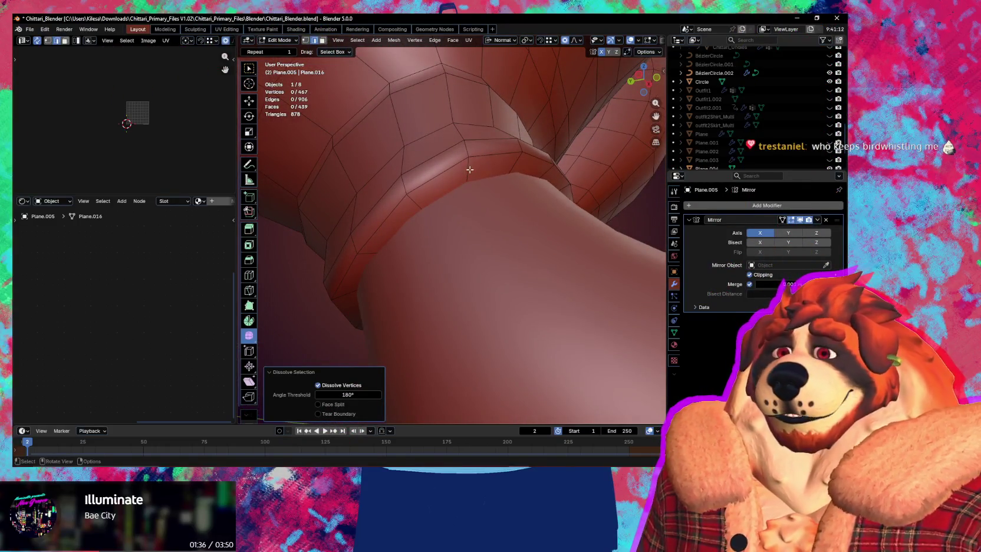
middle_drag(471, 171, 469, 182)
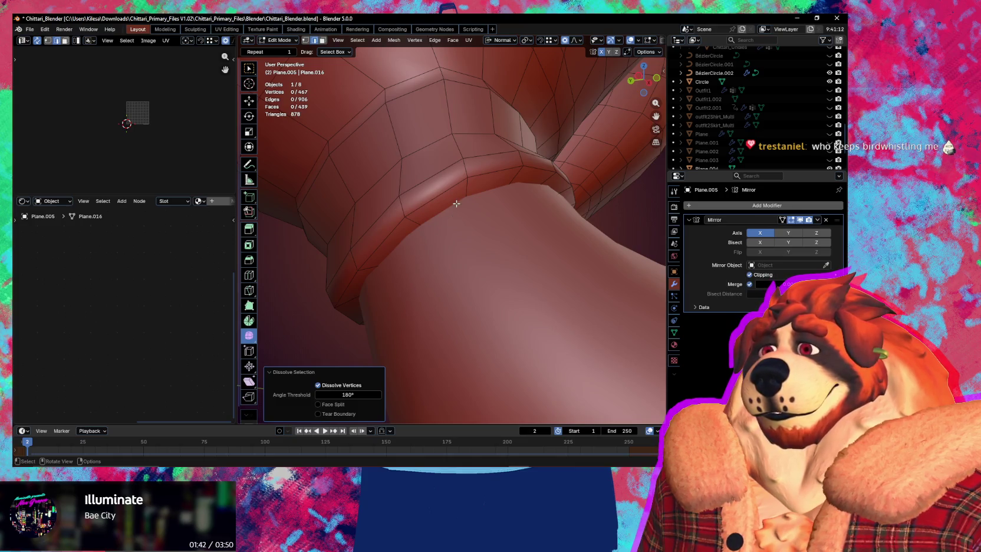
mouse_move(484, 195)
middle_down()
mouse_move(445, 193)
mouse_move(461, 189)
middle_up()
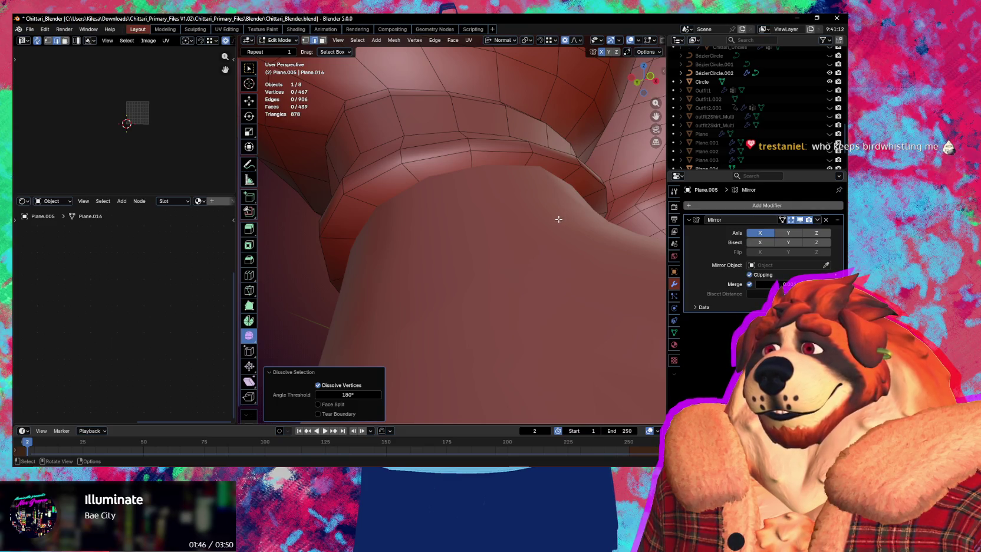
middle_drag(514, 210, 484, 225)
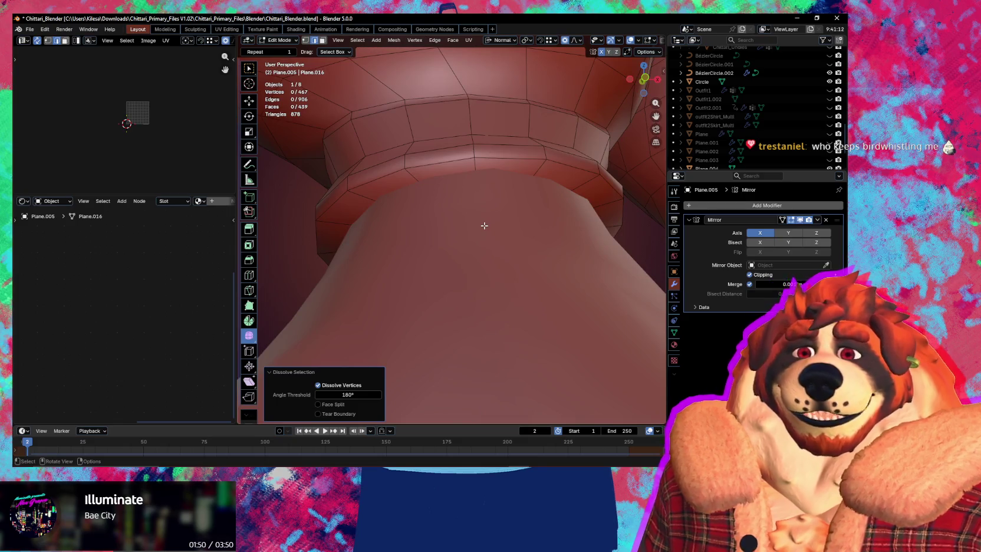
mouse_move(485, 225)
middle_down()
mouse_move(415, 231)
mouse_move(473, 238)
middle_up()
scroll(416, 231, up, 3)
scroll(416, 231, down, 4)
alt+click(465, 210)
key(ctrl+b)
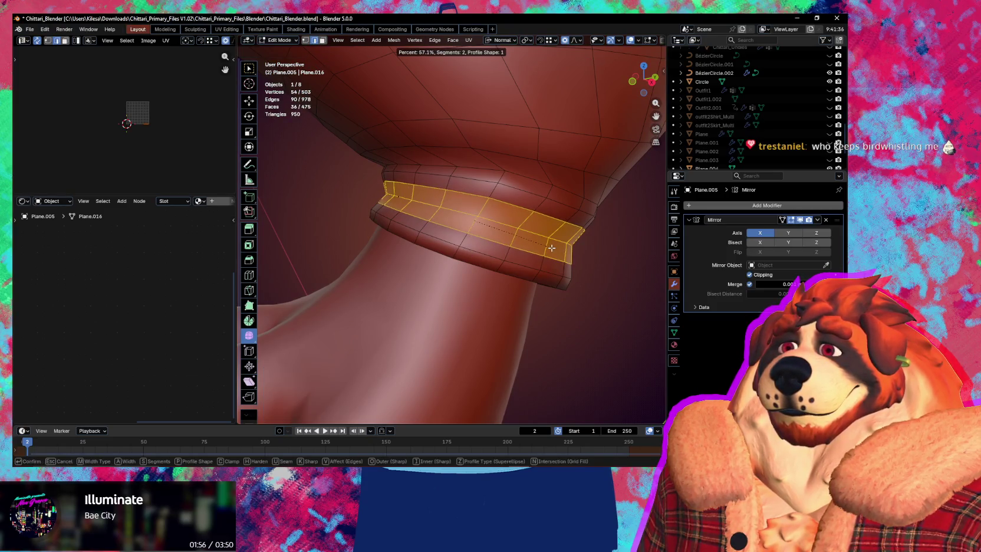
Step: Confirm the 57.1%, two-segment cuff bevel and look over the legs before entering Sculpt Mode
click(552, 247)
mouse_move(552, 248)
middle_down()
mouse_move(586, 236)
mouse_move(431, 269)
middle_up()
scroll(587, 236, down, 3)
scroll(432, 268, down, 2)
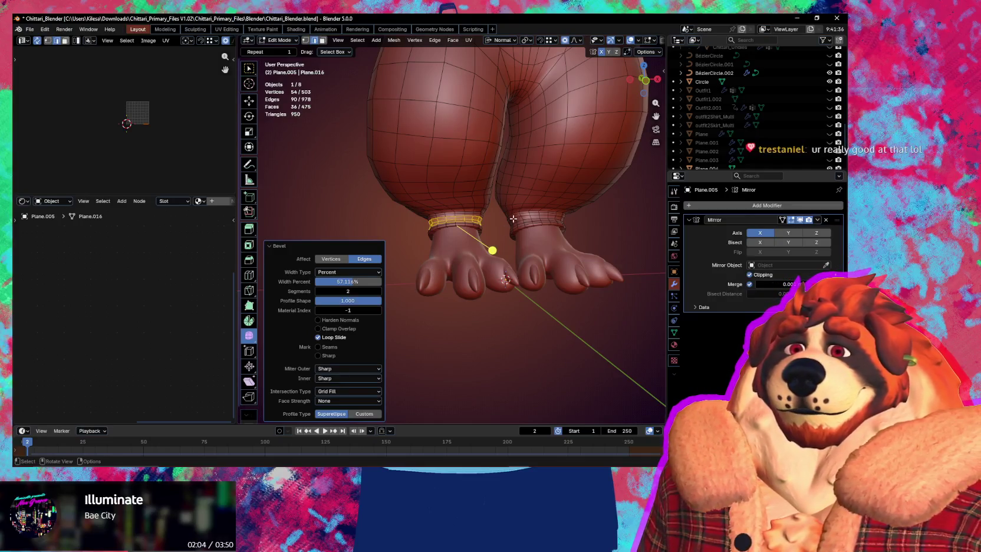
middle_drag(513, 219, 458, 382)
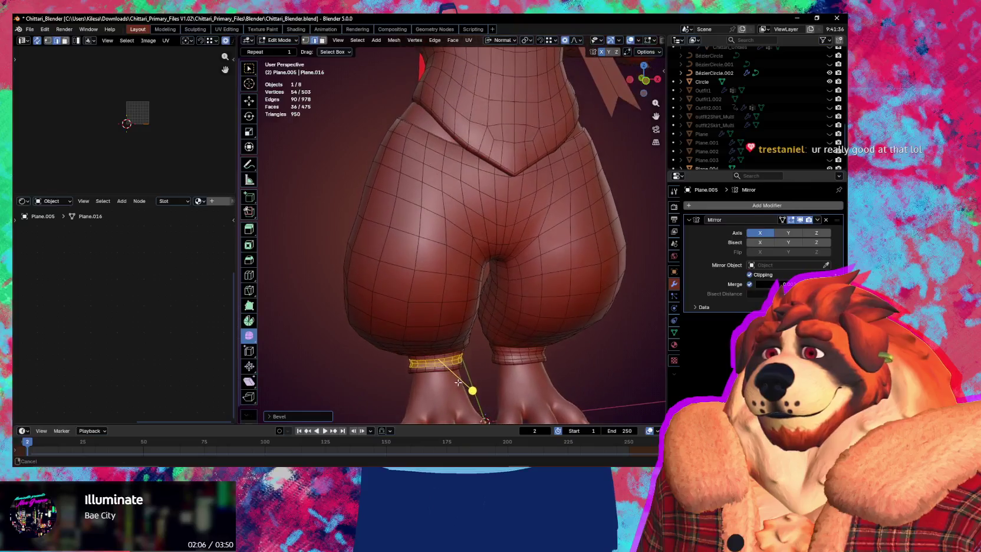
mouse_move(460, 292)
middle_down()
mouse_move(462, 254)
mouse_move(541, 312)
middle_up()
mouse_move(499, 265)
middle_down()
mouse_move(448, 230)
mouse_move(428, 192)
mouse_move(433, 205)
middle_up()
scroll(444, 219, up, 3)
scroll(443, 219, up, 3)
key(ctrl+Tab)
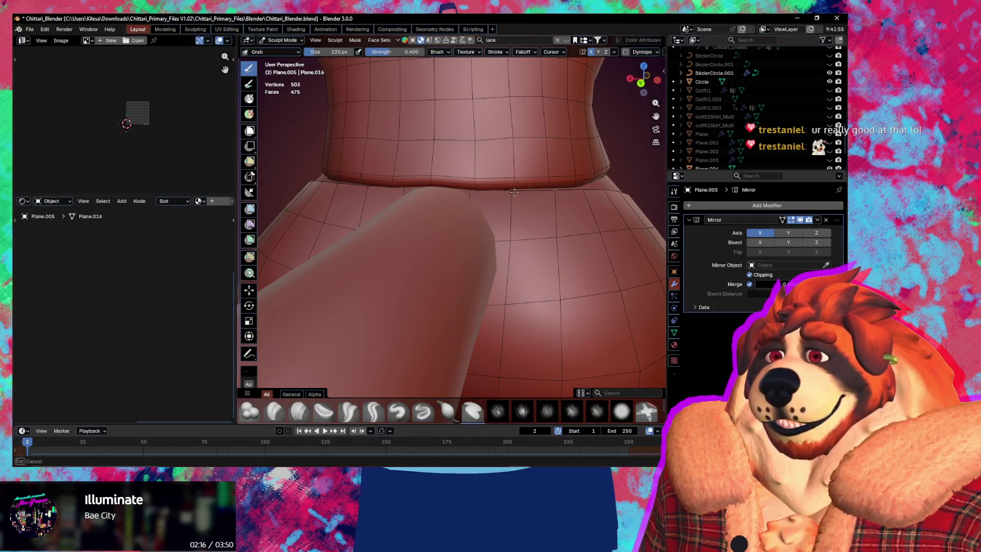
Step: In Edit Mode, select the back-waist face plus the faces below it and start insetting them
mouse_move(563, 201)
middle_down()
mouse_move(464, 205)
mouse_move(437, 252)
mouse_move(542, 258)
mouse_move(523, 290)
mouse_move(495, 254)
mouse_move(466, 247)
mouse_move(458, 262)
mouse_move(490, 257)
middle_up()
key(Tab)
click(477, 219)
scroll(459, 262, up, 3)
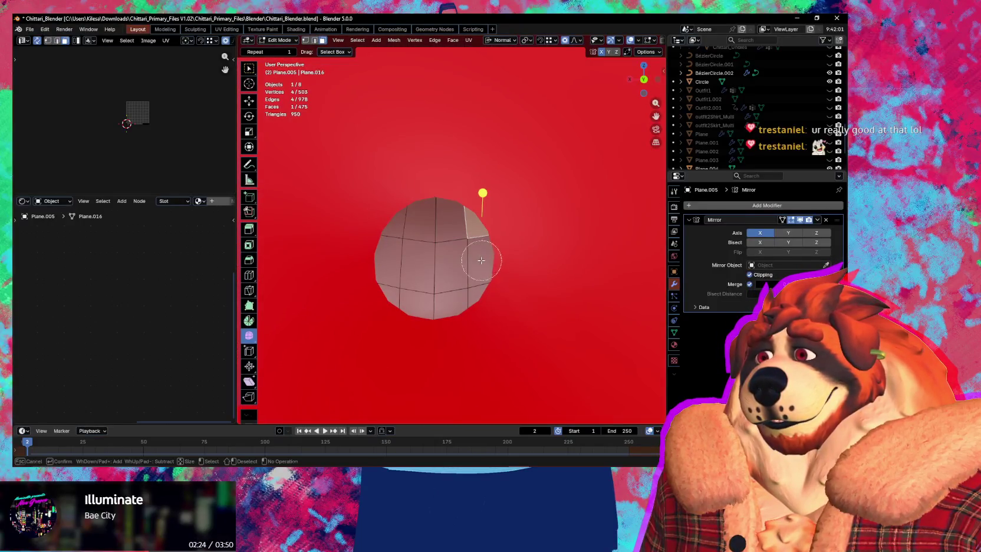
drag(457, 264, 442, 259)
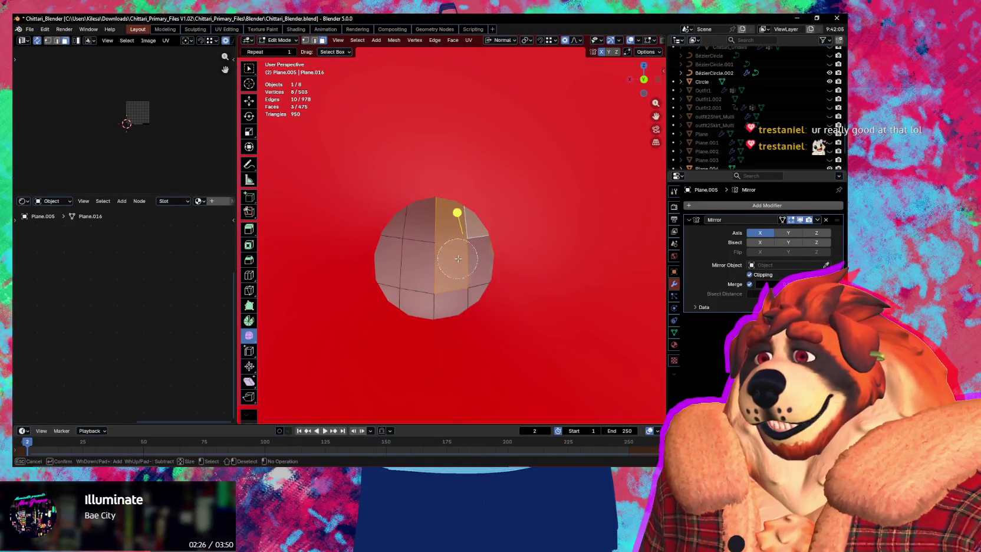
scroll(473, 291, down, 5)
mouse_move(473, 291)
middle_down()
mouse_move(439, 298)
mouse_move(474, 304)
middle_up()
scroll(563, 314, up, 1)
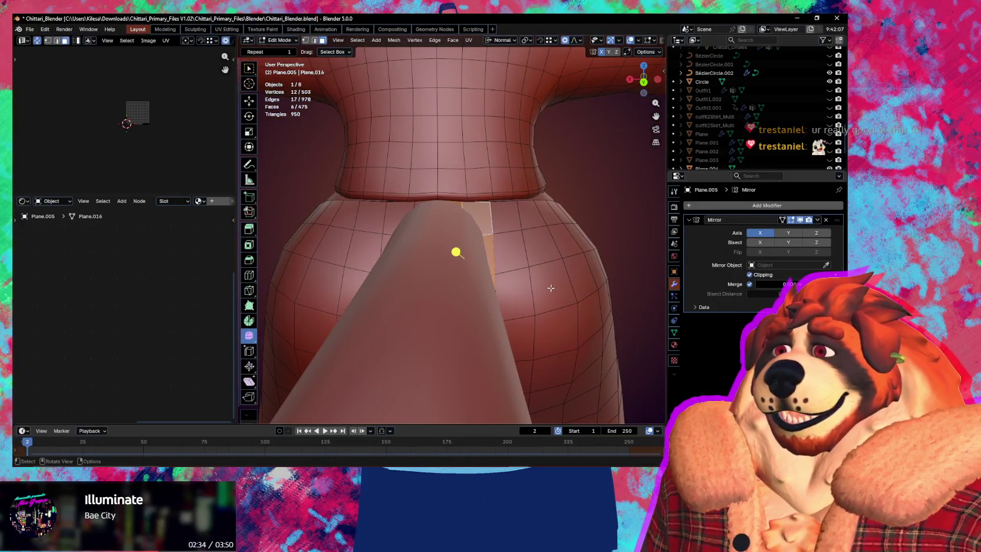
mouse_move(552, 288)
middle_down()
mouse_move(523, 282)
mouse_move(539, 291)
middle_up()
key(i)
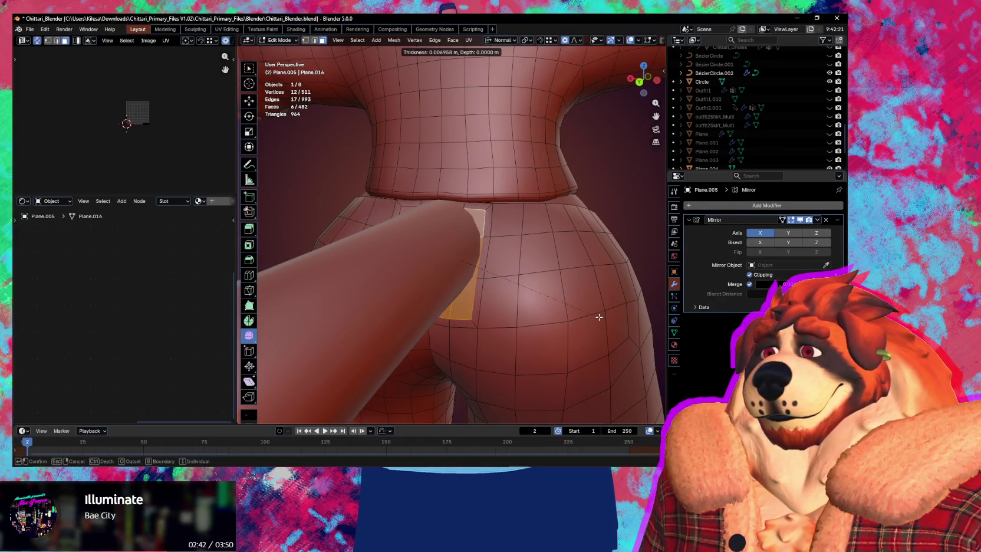
Step: Confirm the inset and delete the inset faces to open the tail hole
click(600, 317)
key(x)
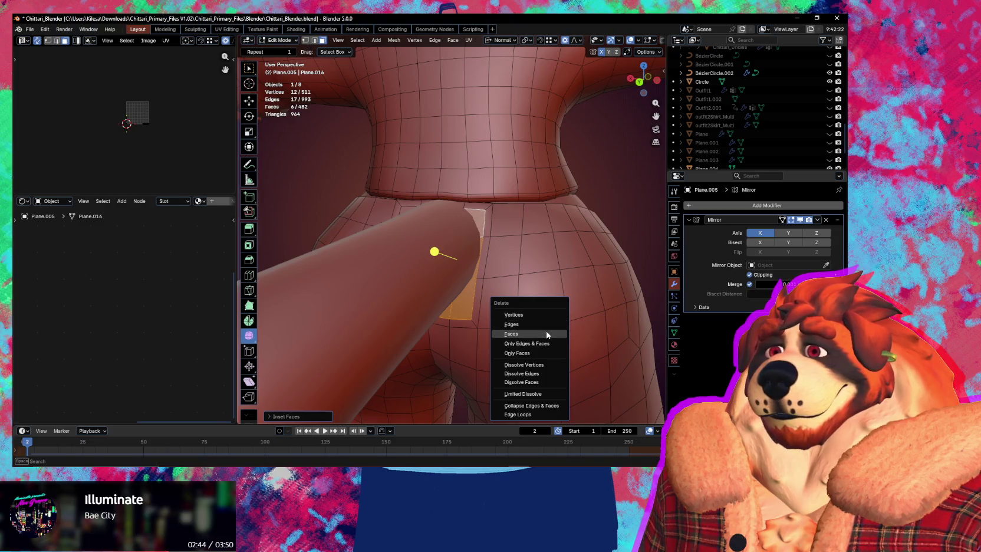
click(546, 335)
key(2)
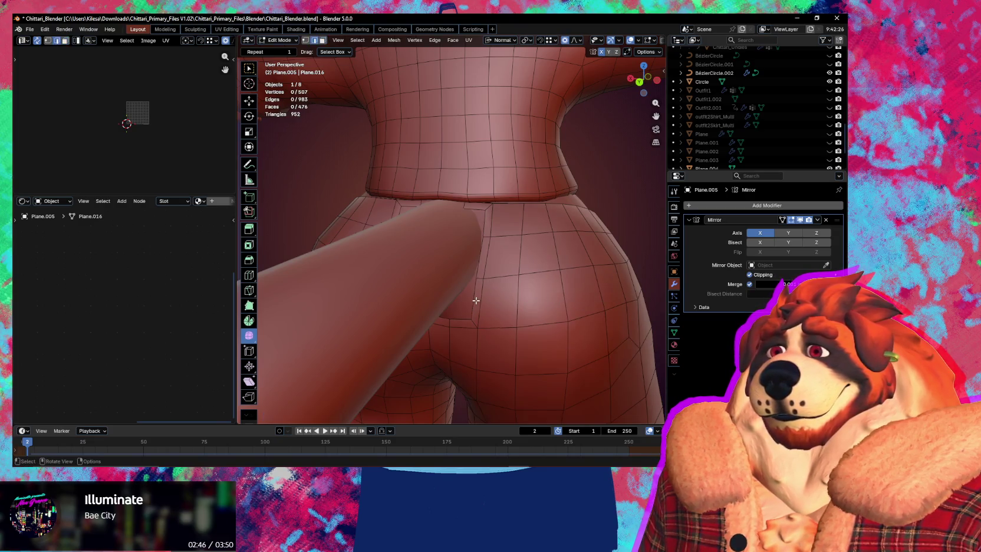
mouse_move(476, 303)
middle_down()
mouse_move(510, 331)
mouse_move(493, 307)
middle_up()
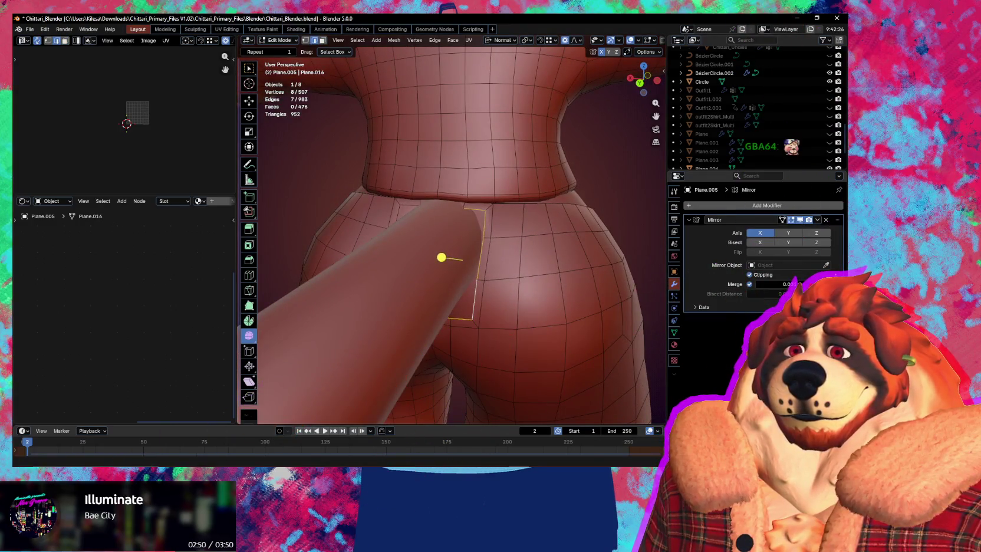
Step: Grab-sculpt the surface near the hole toward the waist, then return to Edit Mode
key(ctrl+Tab)
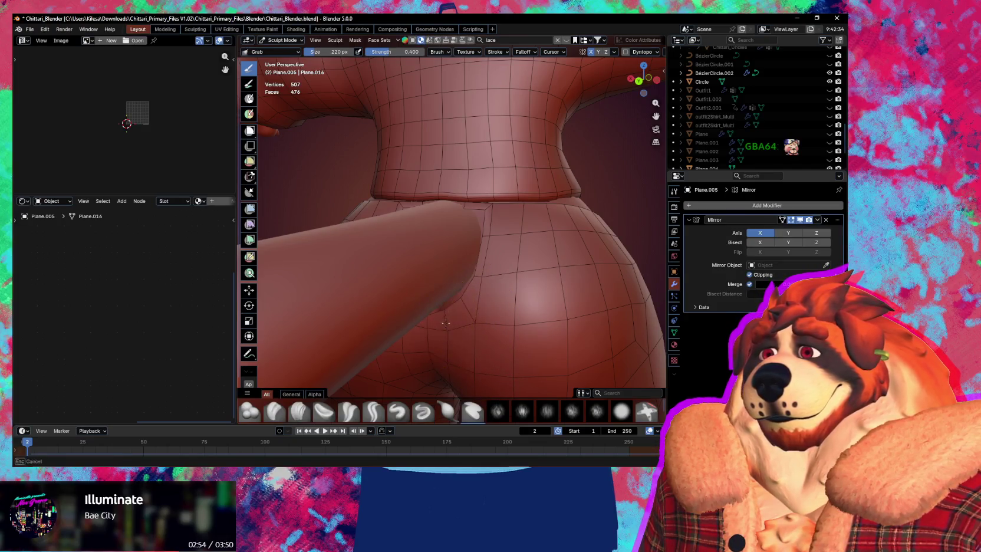
drag(472, 288, 484, 226)
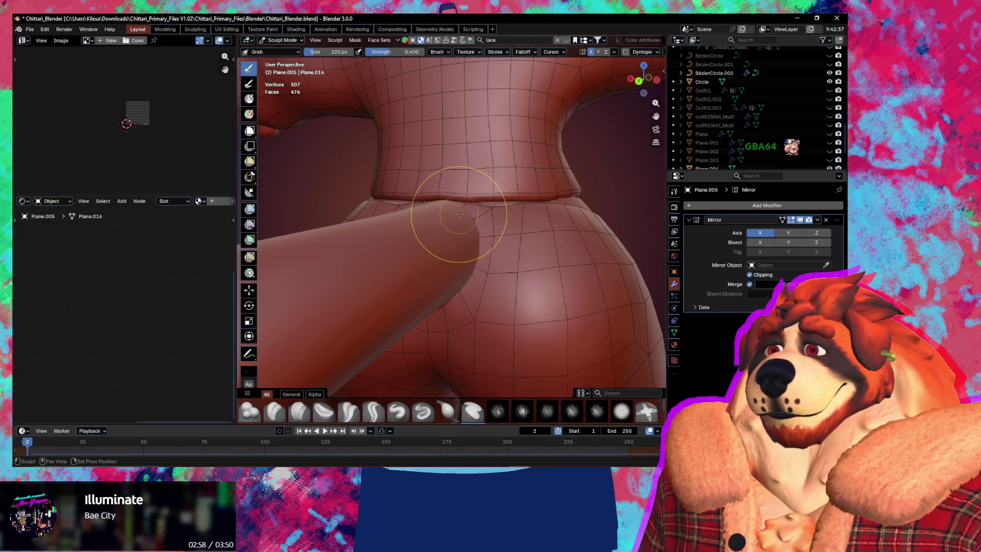
middle_drag(460, 215, 513, 217)
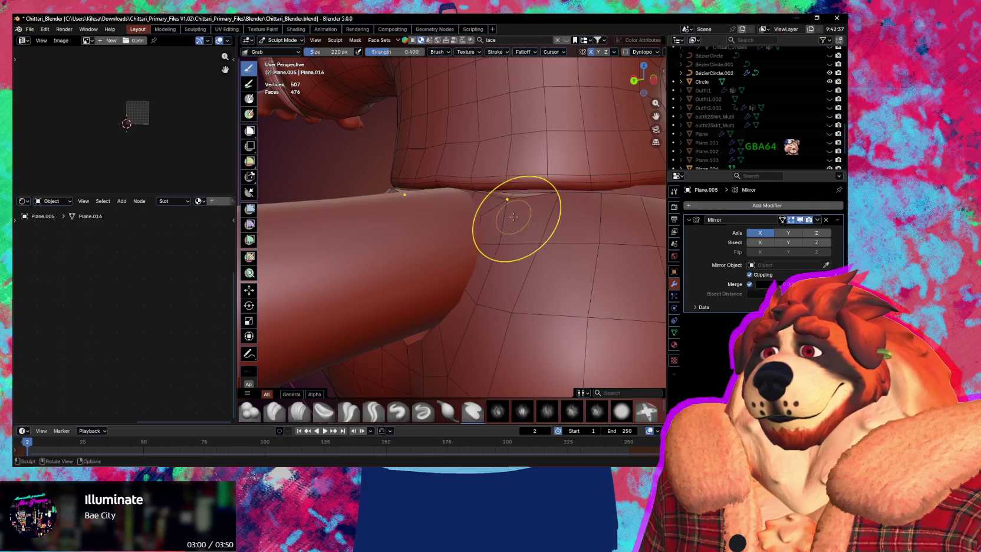
mouse_move(465, 202)
middle_down()
mouse_move(499, 213)
mouse_move(487, 229)
middle_up()
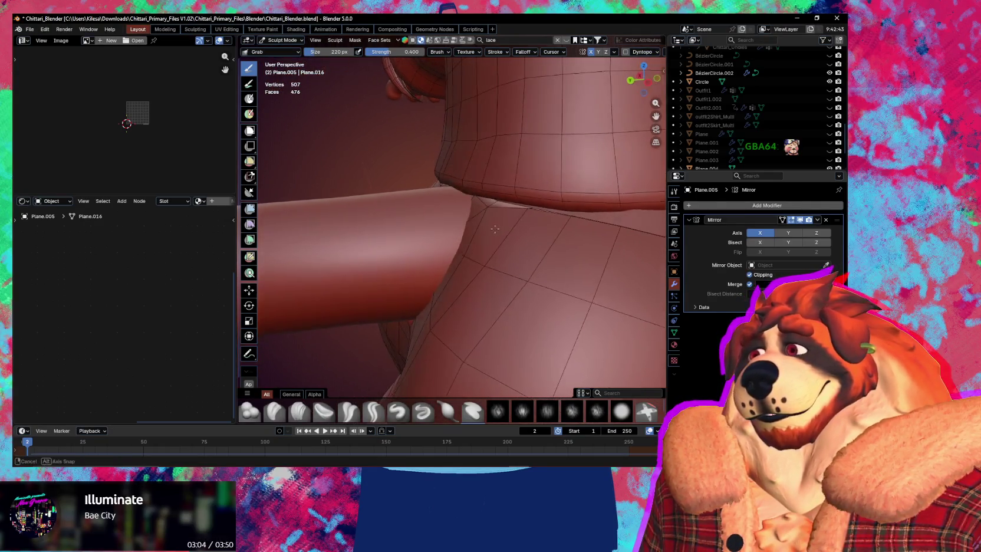
key(Tab)
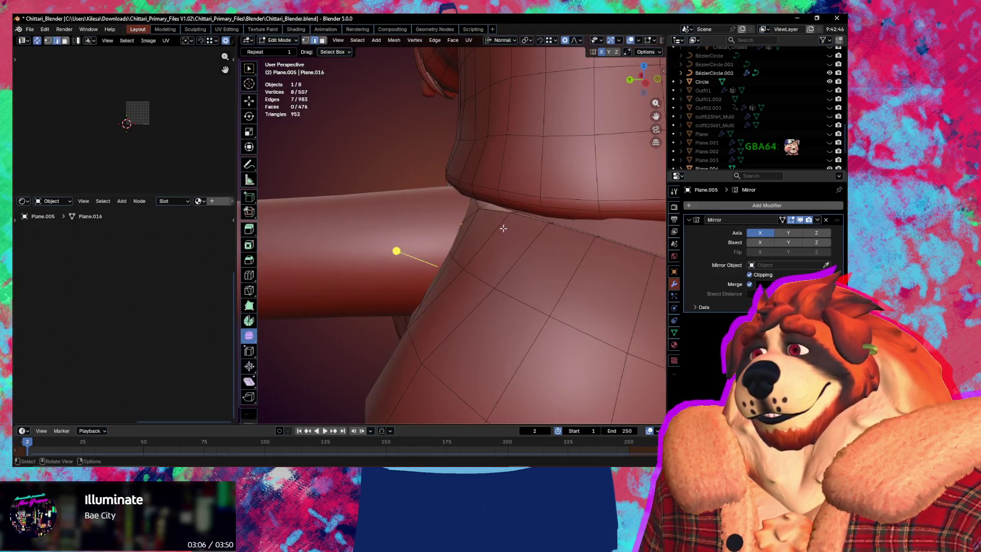
Step: Select the hip edge loop and even-slide it to follow its neighbouring loop's shape
alt+shift+click(492, 214)
mouse_move(492, 214)
middle_down()
mouse_move(613, 204)
mouse_move(532, 212)
mouse_move(524, 225)
middle_up()
key(g)
key(g)
click(391, 248)
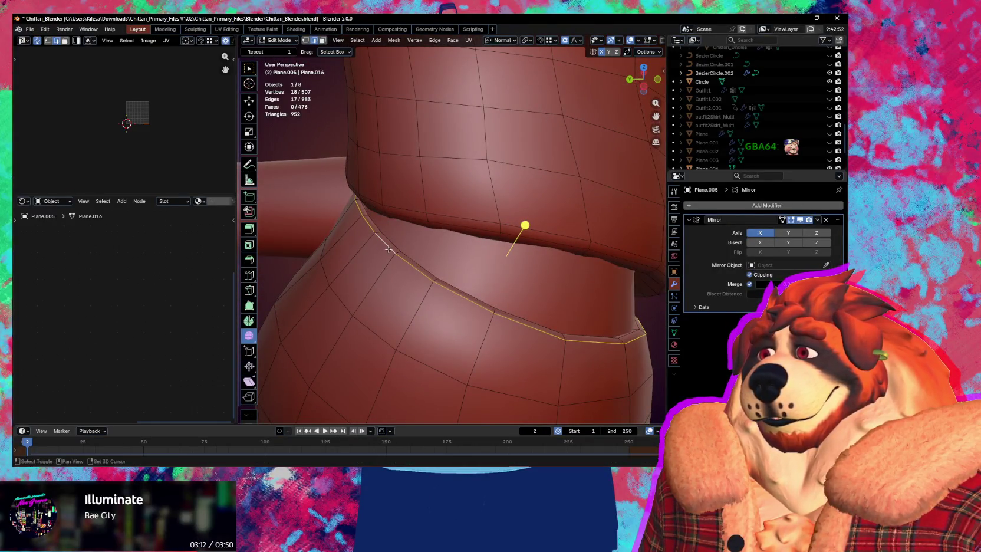
key(g)
key(g)
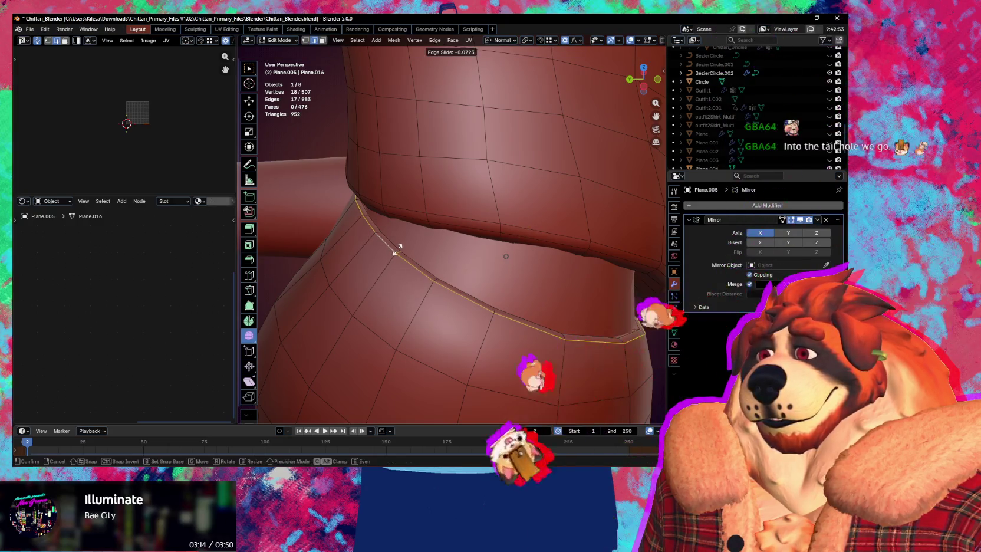
key(e)
key(f)
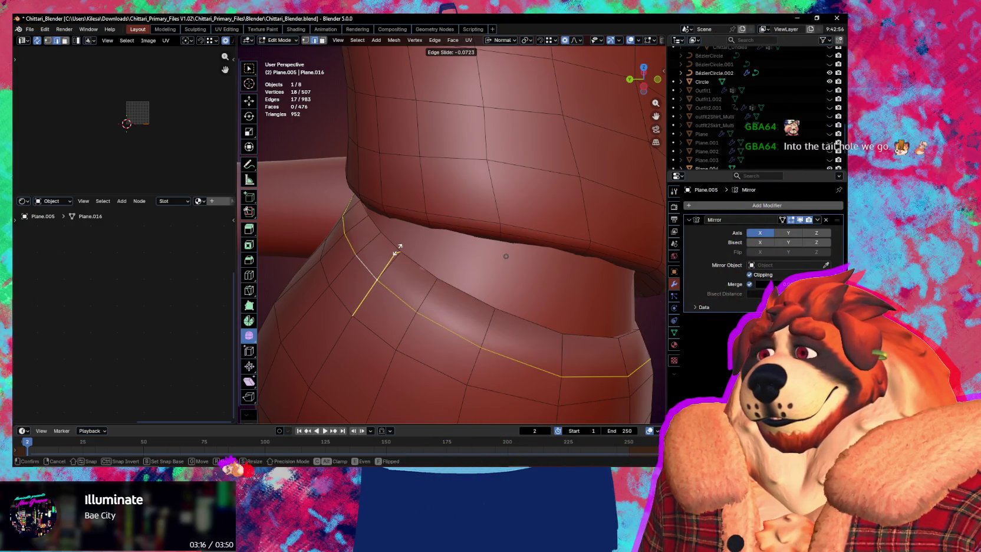
click(429, 231)
mouse_move(428, 231)
middle_down()
mouse_move(450, 214)
mouse_move(519, 235)
mouse_move(498, 259)
mouse_move(478, 248)
middle_up()
Step: Cut a new loop near the leg and shrink it slightly along its normals
key(ctrl+r)
click(457, 254)
key(alt+s)
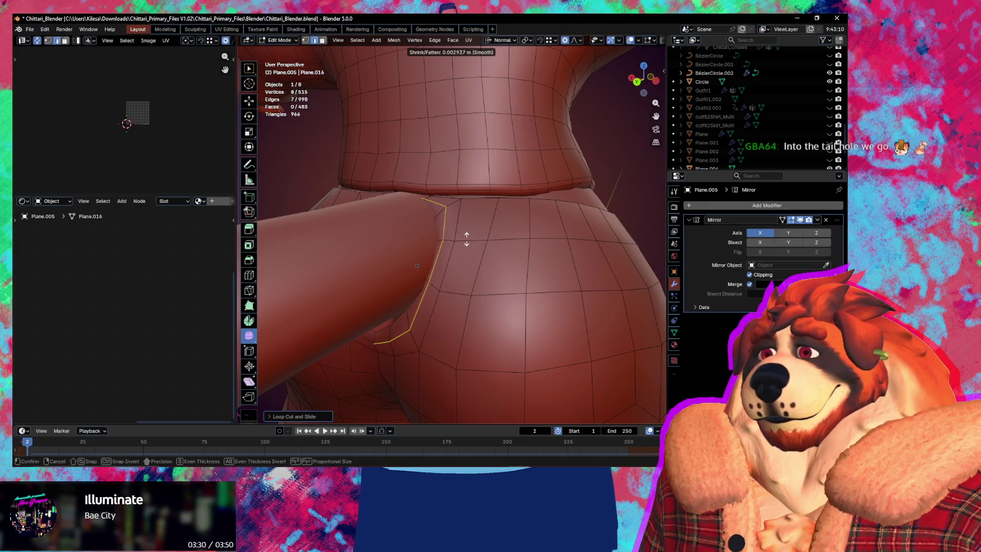
click(466, 239)
middle_drag(384, 258, 430, 306)
Step: Move the seat-crease vertices along Z with proportional editing, then select the tail-hole rim loop
click(394, 311)
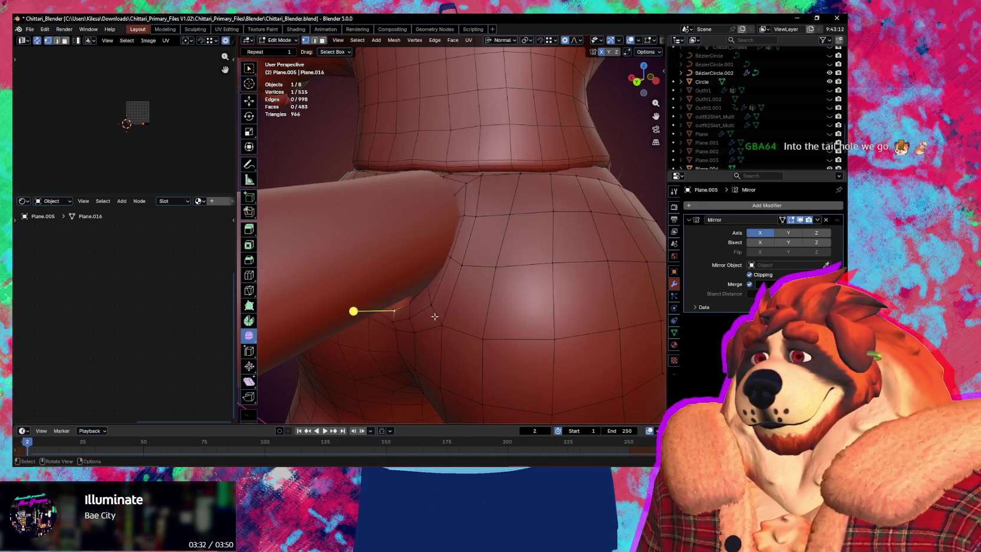
key(g)
key(z)
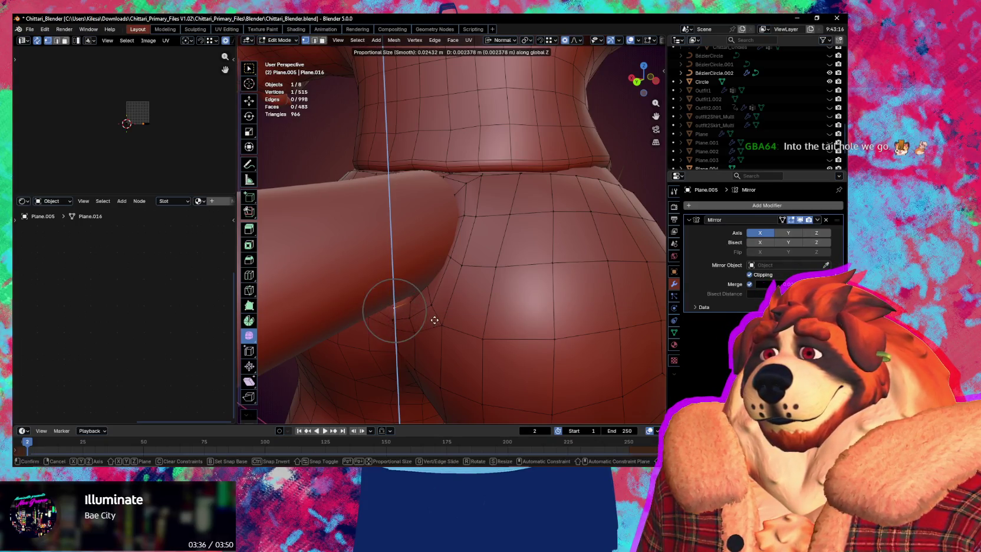
scroll(437, 313, down, 8)
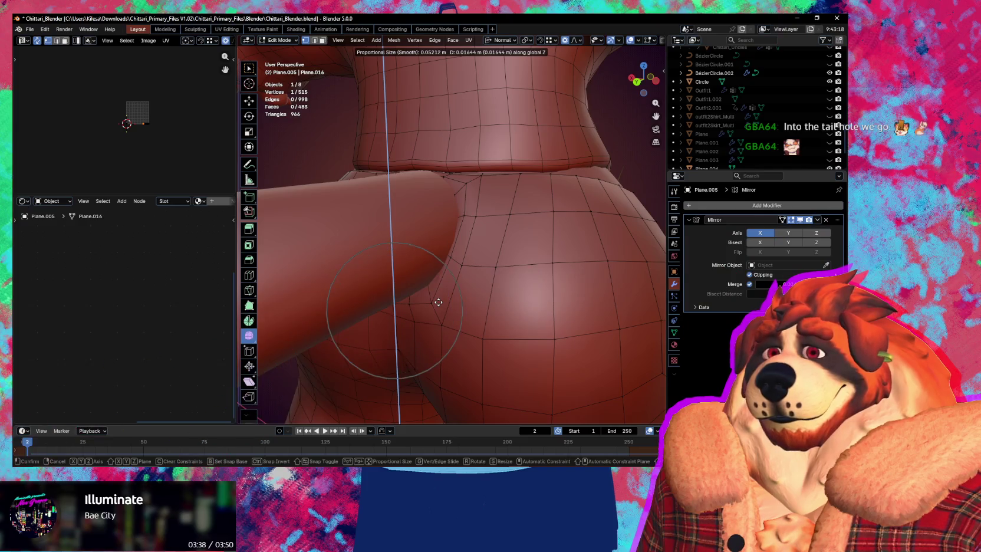
click(439, 302)
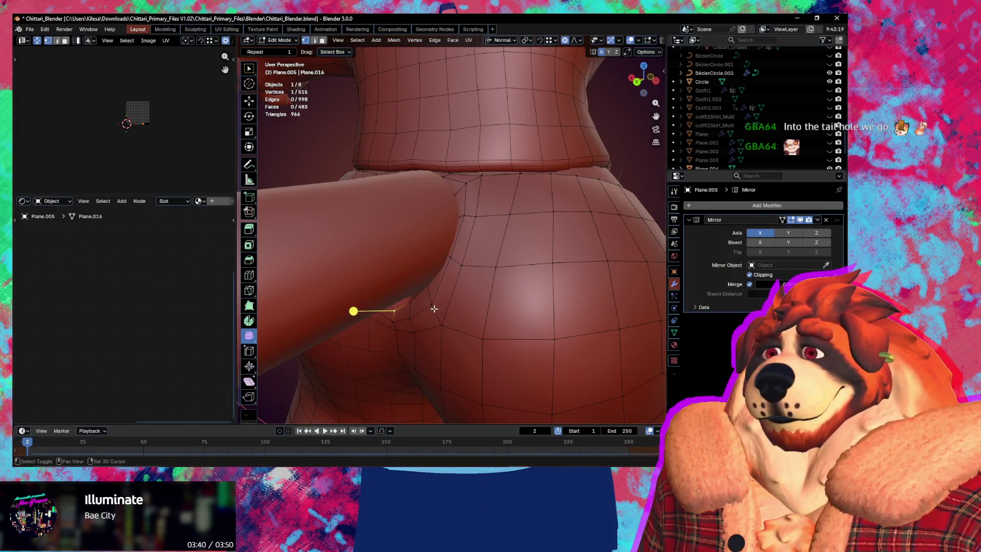
key(g)
key(z)
key(z)
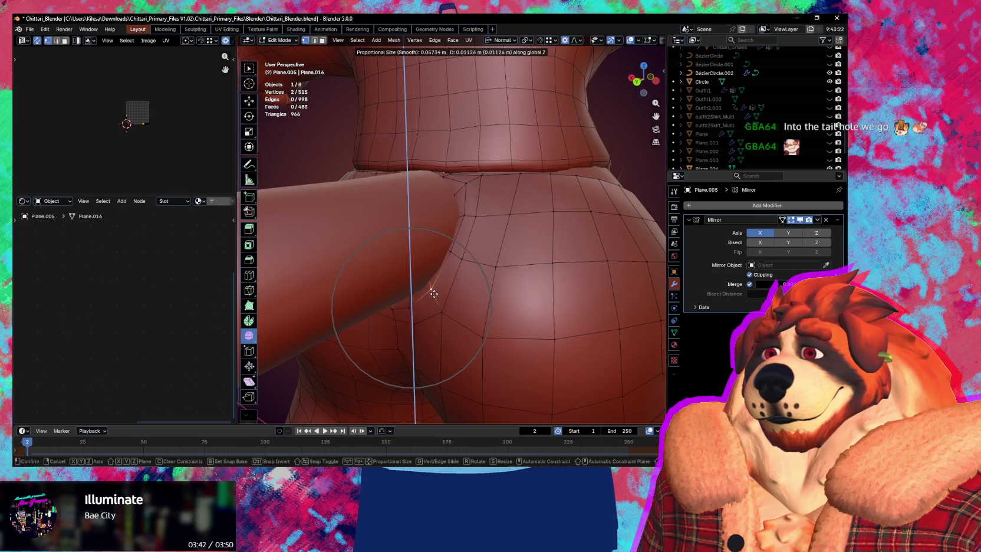
click(433, 289)
mouse_move(432, 287)
middle_down()
mouse_move(468, 275)
mouse_move(481, 284)
middle_up()
alt+click(499, 257)
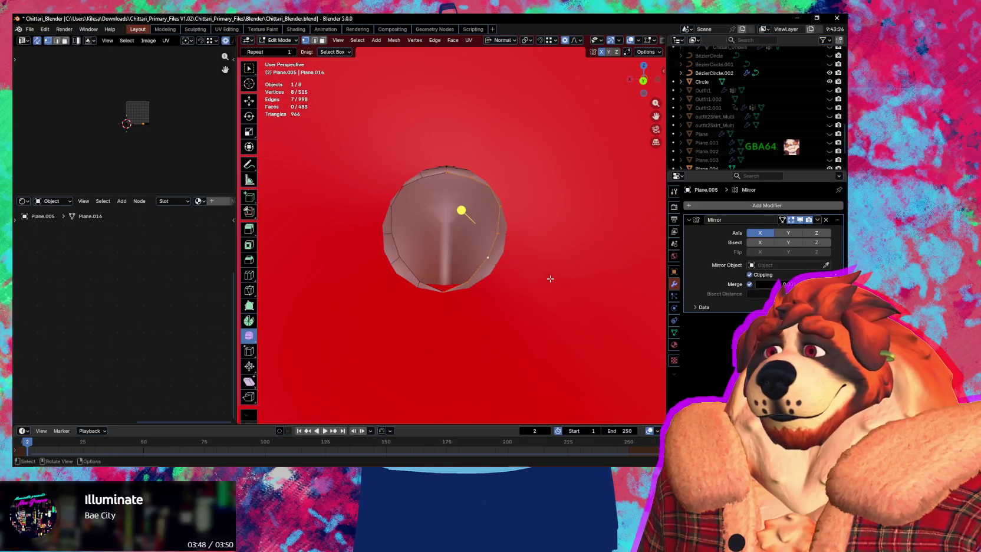
Step: Shrink the tail-hole rim with proportional editing's soft falloff
middle_drag(550, 278, 552, 282)
mouse_move(448, 161)
middle_down()
mouse_move(448, 243)
mouse_move(460, 203)
mouse_move(501, 272)
mouse_move(572, 287)
middle_up()
scroll(448, 242, up, 4)
key(s)
scroll(557, 289, up, 2)
scroll(546, 289, up, 8)
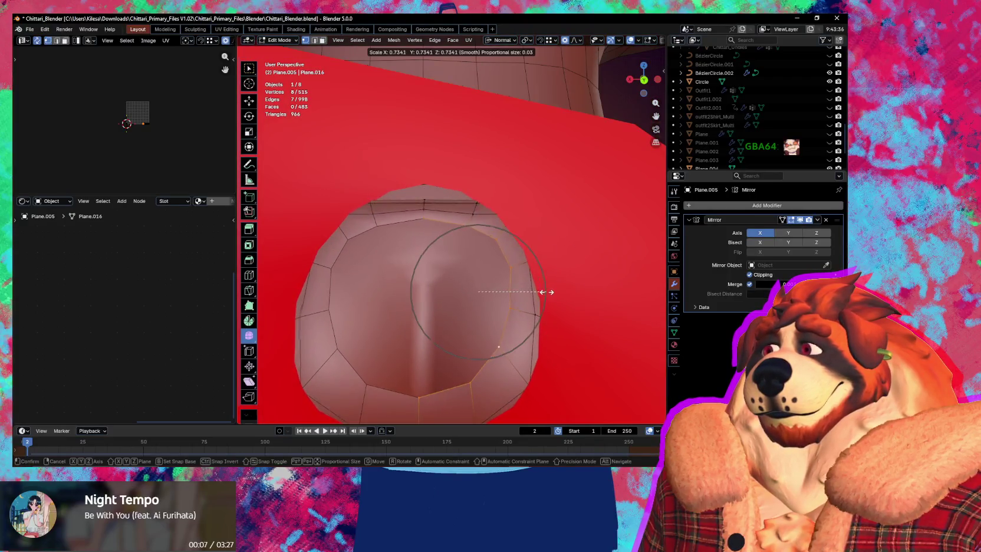
scroll(544, 289, up, 8)
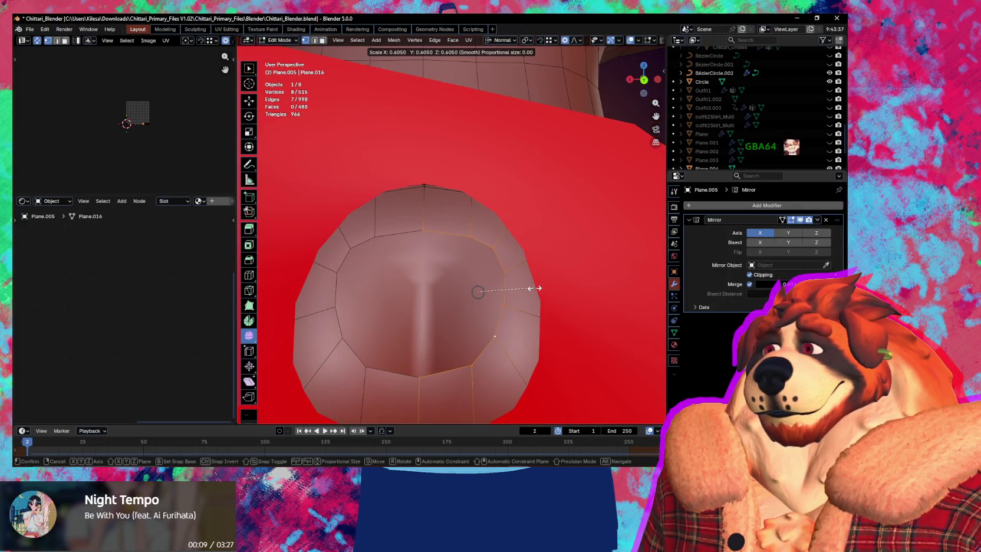
click(546, 289)
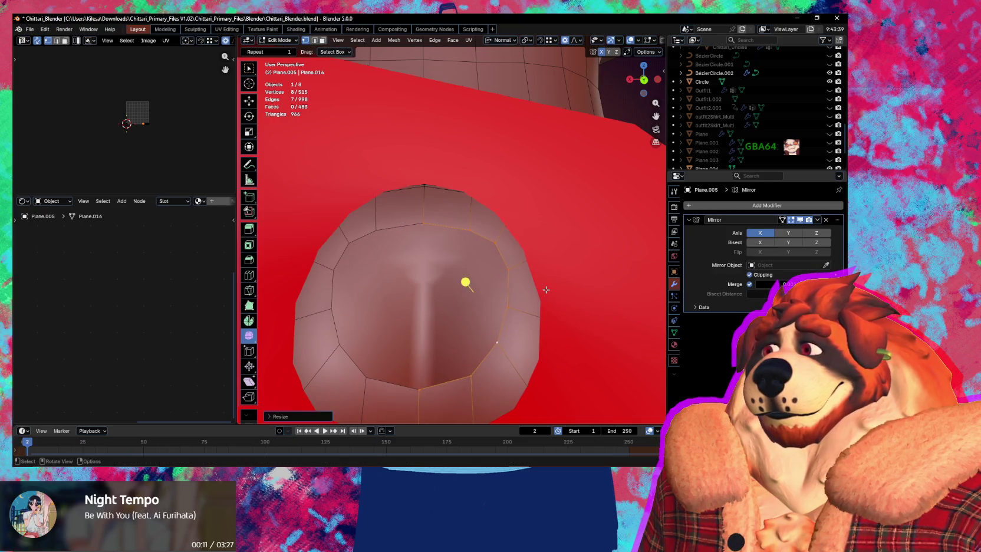
scroll(444, 258, up, 3)
scroll(460, 243, down, 6)
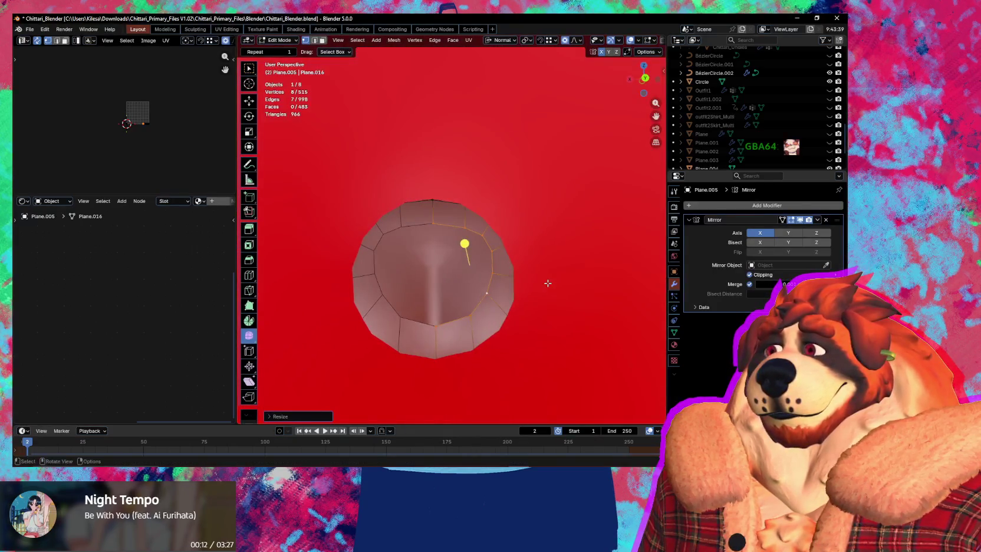
Step: Nudge the rim inward along its X axis and bring the hips back into view
key(s)
key(g)
key(x)
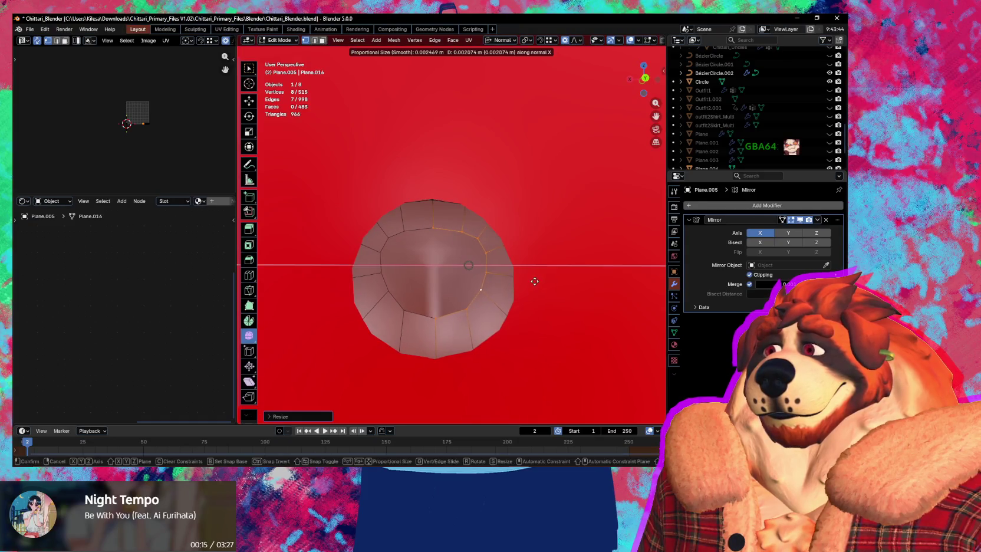
click(532, 282)
scroll(529, 290, up, 5)
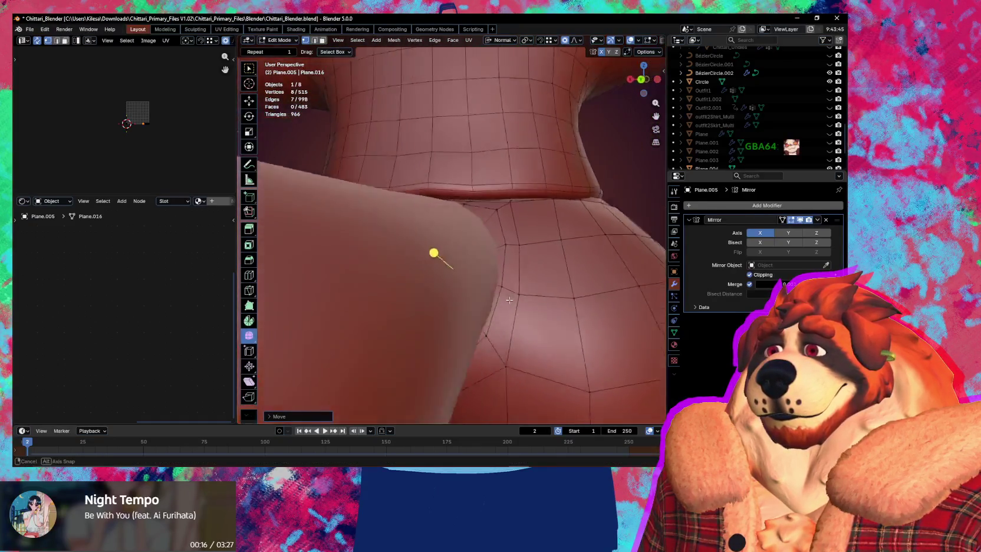
scroll(524, 301, down, 5)
right_click(525, 302)
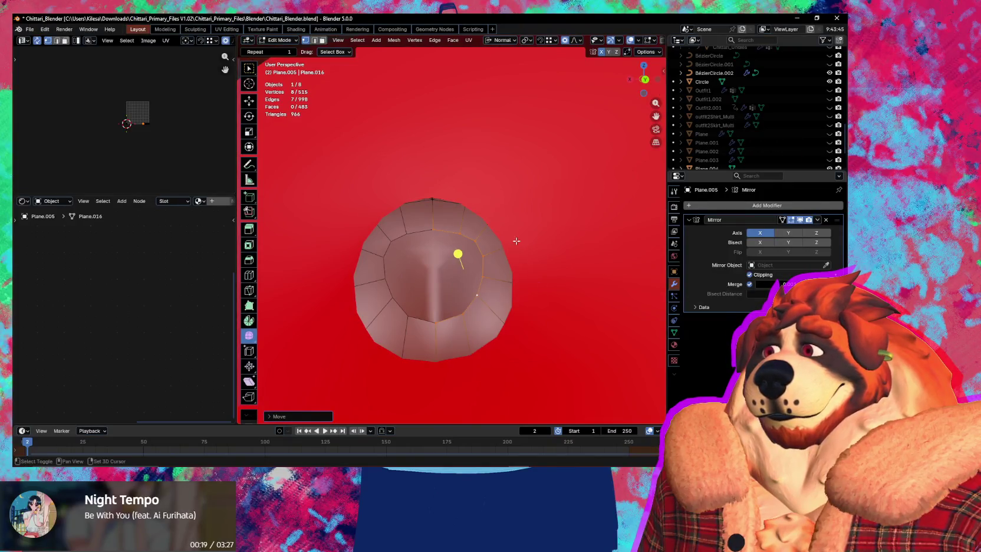
scroll(547, 273, down, 5)
mouse_move(547, 273)
middle_down()
mouse_move(516, 266)
mouse_move(529, 268)
mouse_move(511, 224)
middle_up()
Step: Add a loop cut at the hip seam and shrink it inward along its normals
key(ctrl+r)
click(511, 224)
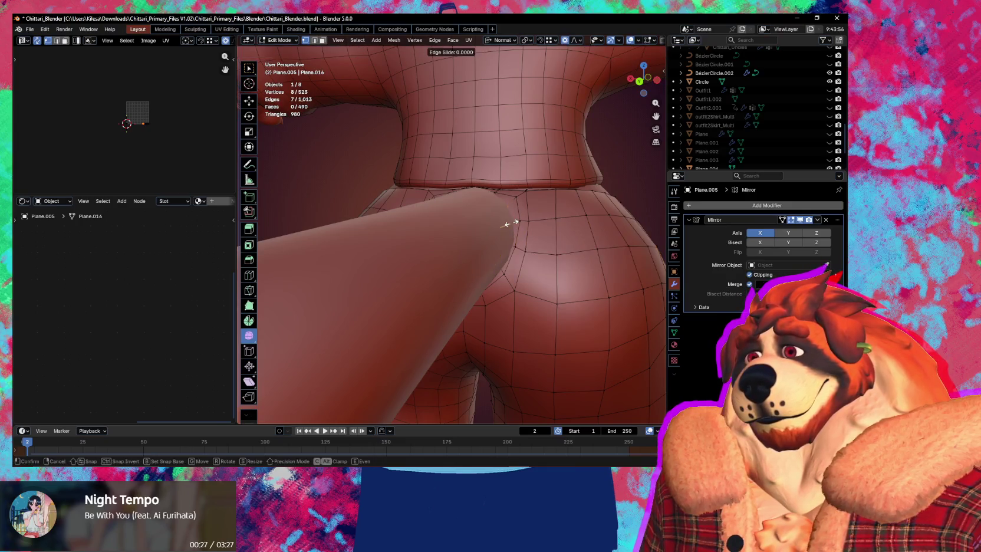
click(516, 223)
scroll(510, 236, up, 2)
scroll(501, 256, up, 2)
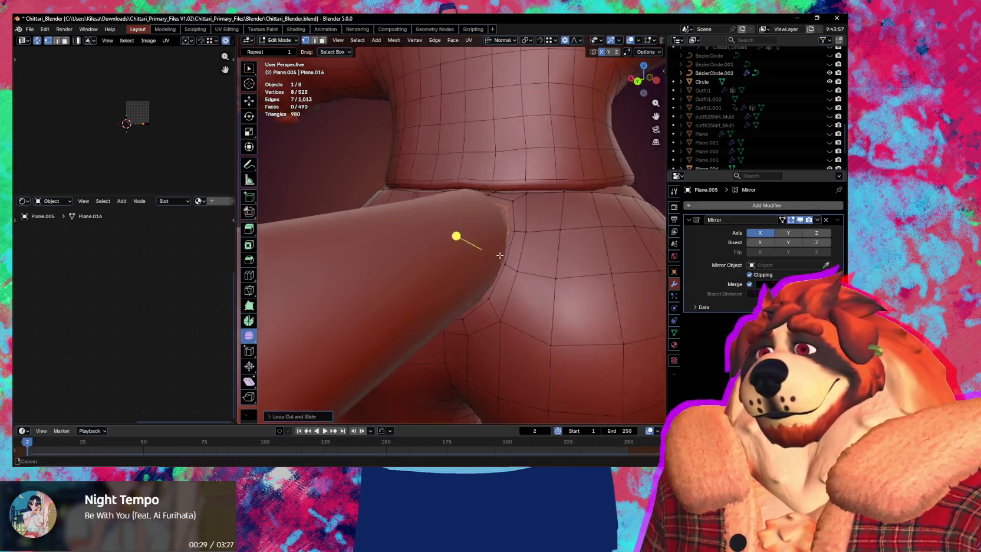
scroll(466, 268, up, 3)
key(alt+s)
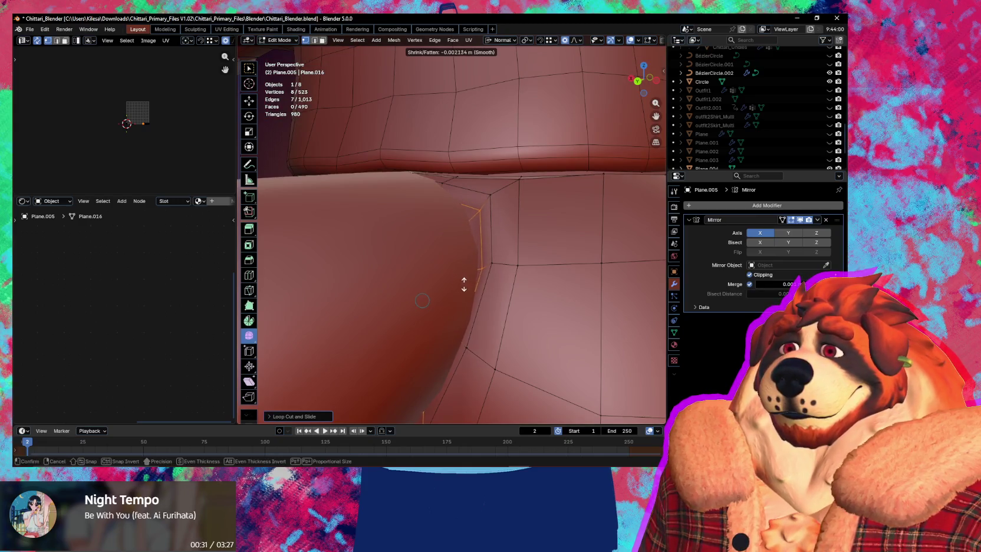
click(470, 297)
middle_drag(493, 235, 512, 214)
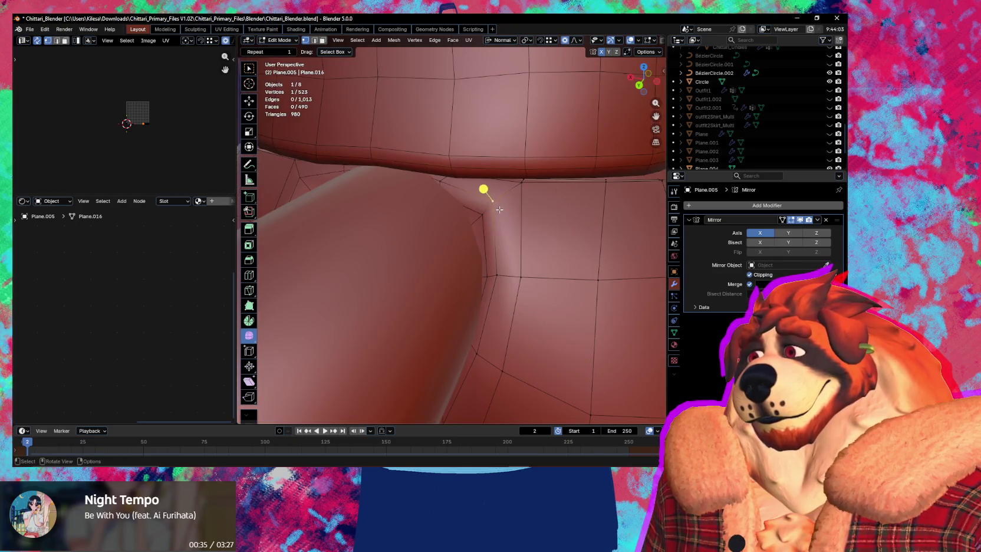
mouse_move(501, 214)
middle_down()
mouse_move(449, 233)
mouse_move(517, 180)
mouse_move(520, 191)
middle_up()
Step: Move two seam vertices with soft falloff, undoing a trial loop cut
shift+click(449, 232)
key(g)
click(472, 230)
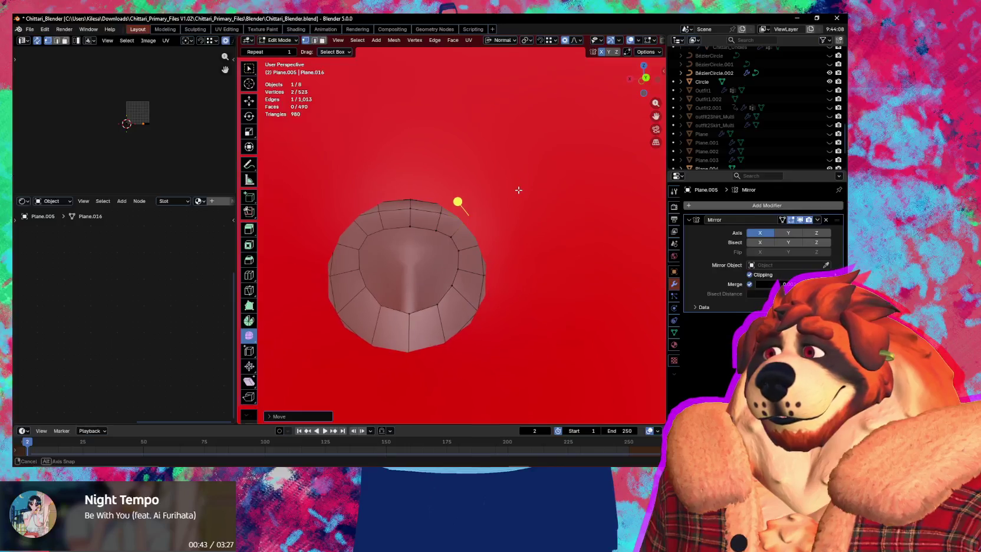
middle_drag(518, 190, 477, 230)
key(ctrl+r)
click(459, 205)
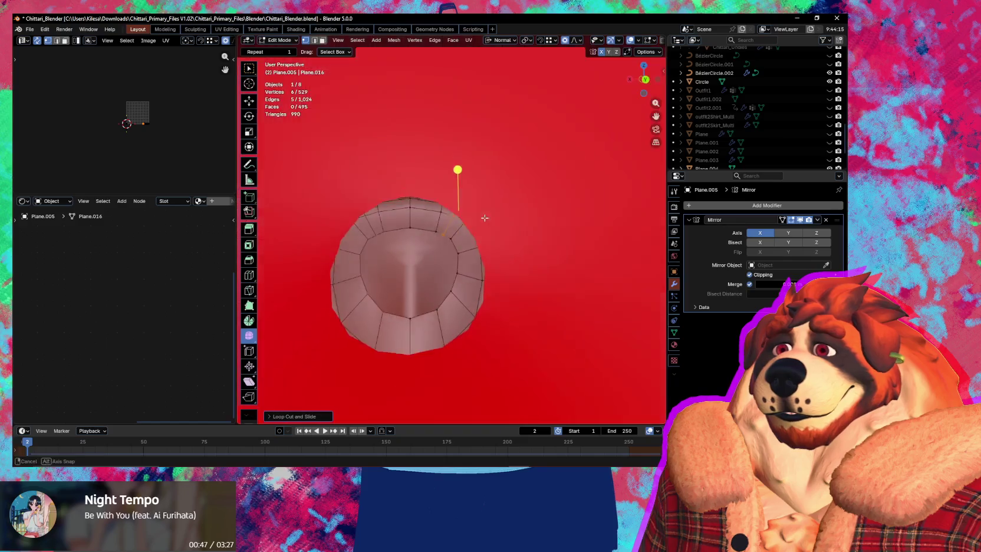
key(ctrl+z)
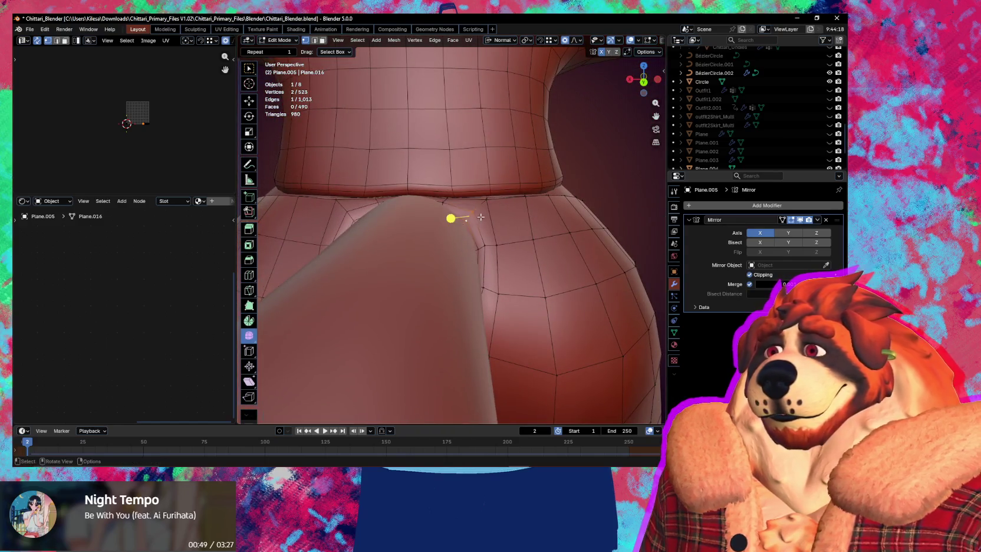
mouse_move(482, 208)
middle_down()
mouse_move(509, 205)
mouse_move(475, 191)
middle_up()
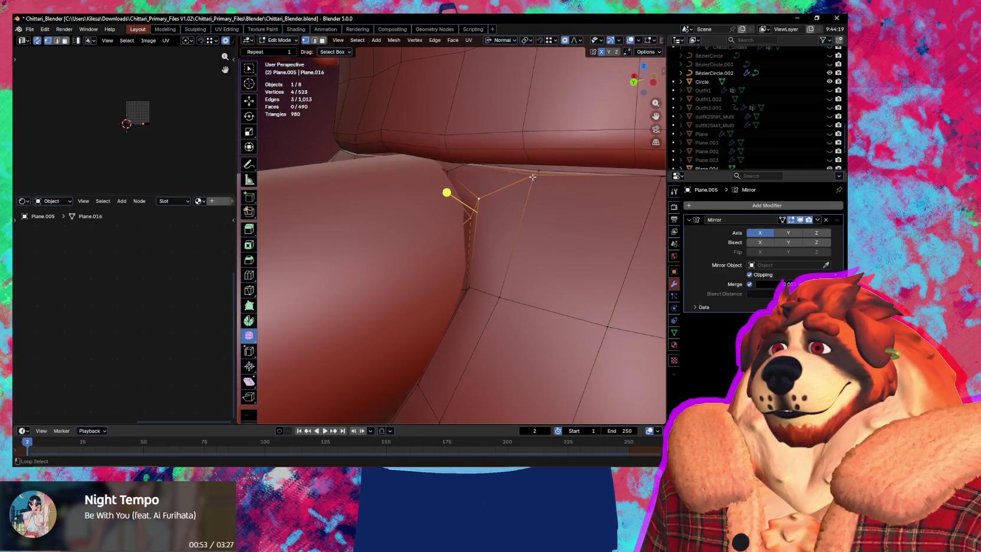
Step: Bevel the selected seam edges and slide one bevel vertex along its edge
key(ctrl+b)
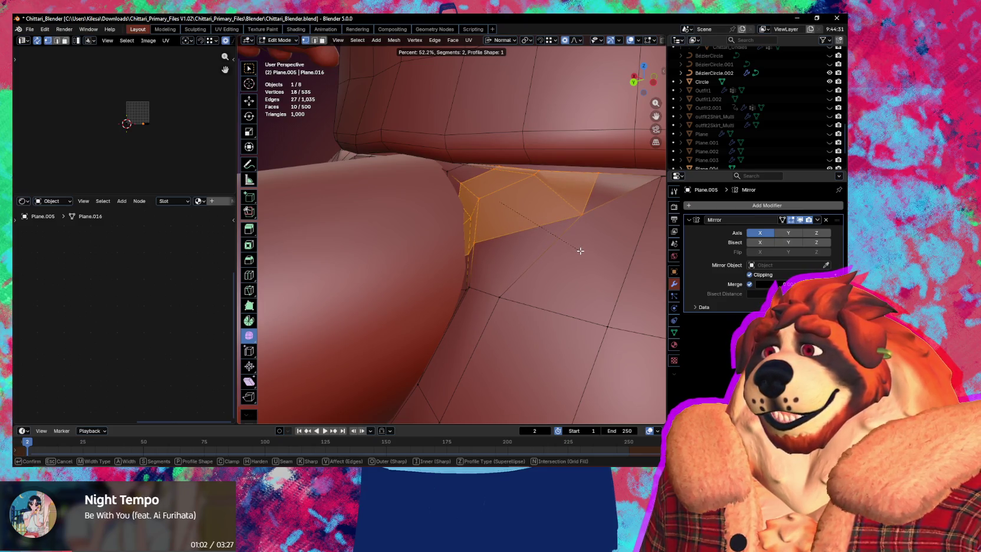
click(581, 251)
click(584, 214)
middle_drag(583, 214, 554, 227)
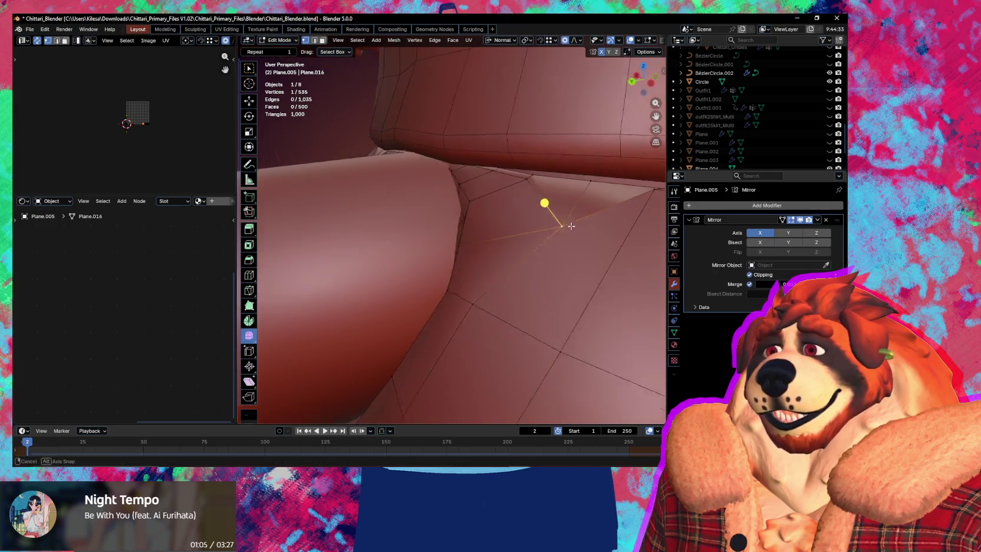
key(shift+v)
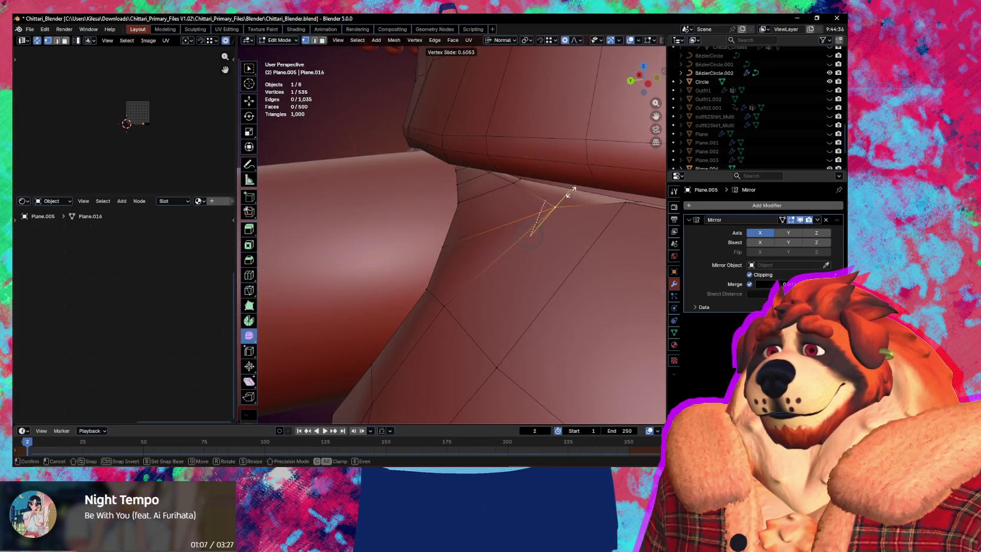
click(579, 177)
middle_drag(579, 177, 501, 201)
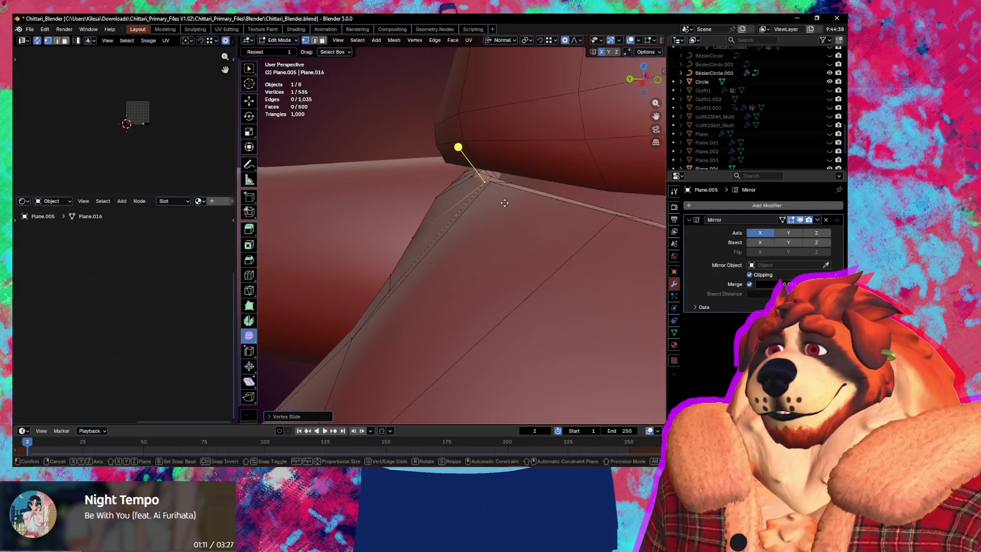
Step: Refine the vertices around the tail hole with proportional moves and a vertex slide
key(g)
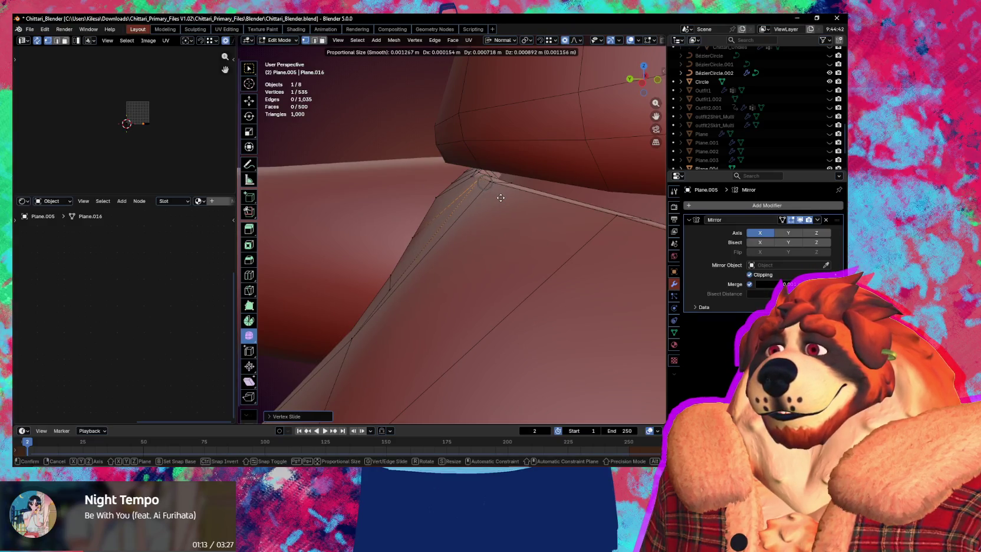
mouse_move(499, 200)
middle_down()
mouse_move(515, 184)
mouse_move(574, 191)
middle_up()
click(515, 183)
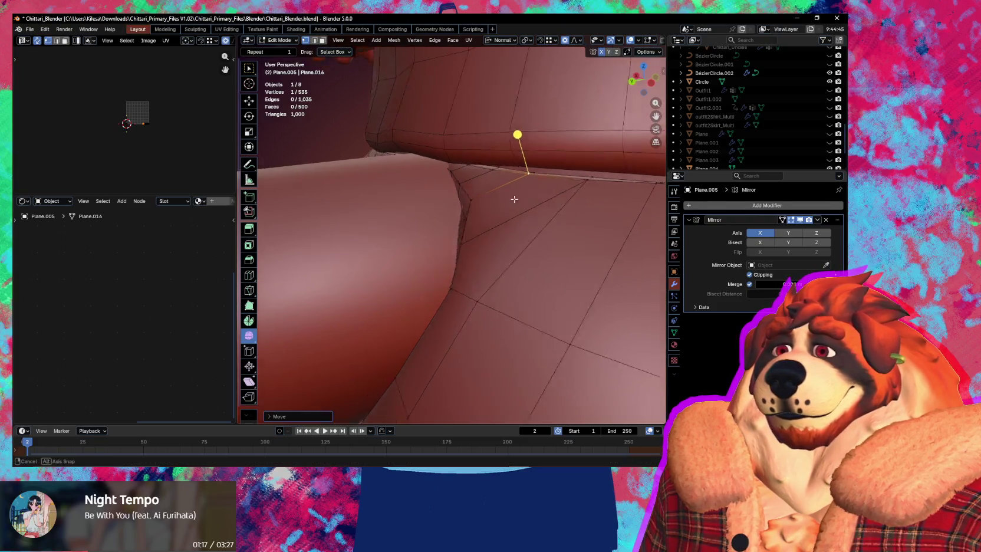
key(g)
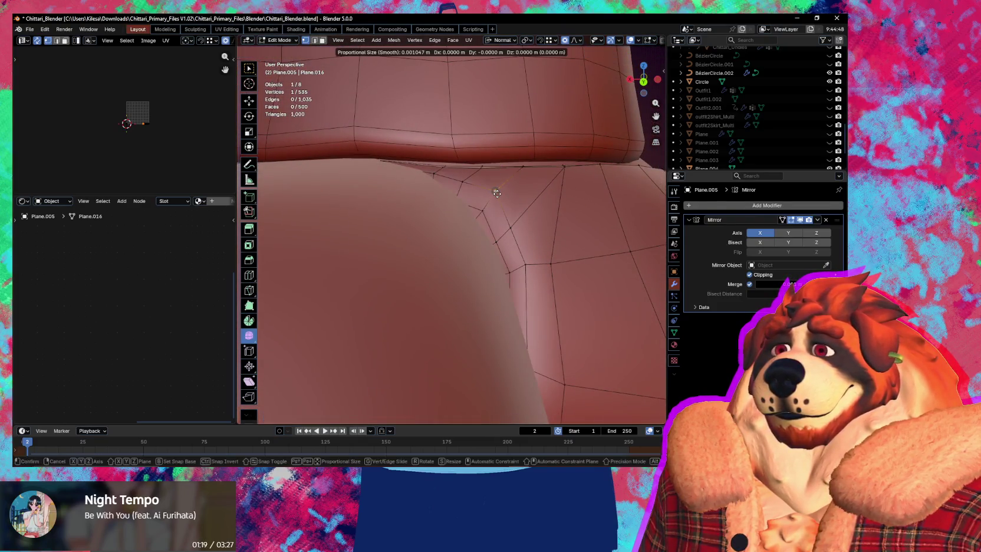
click(497, 199)
middle_drag(497, 198, 523, 264)
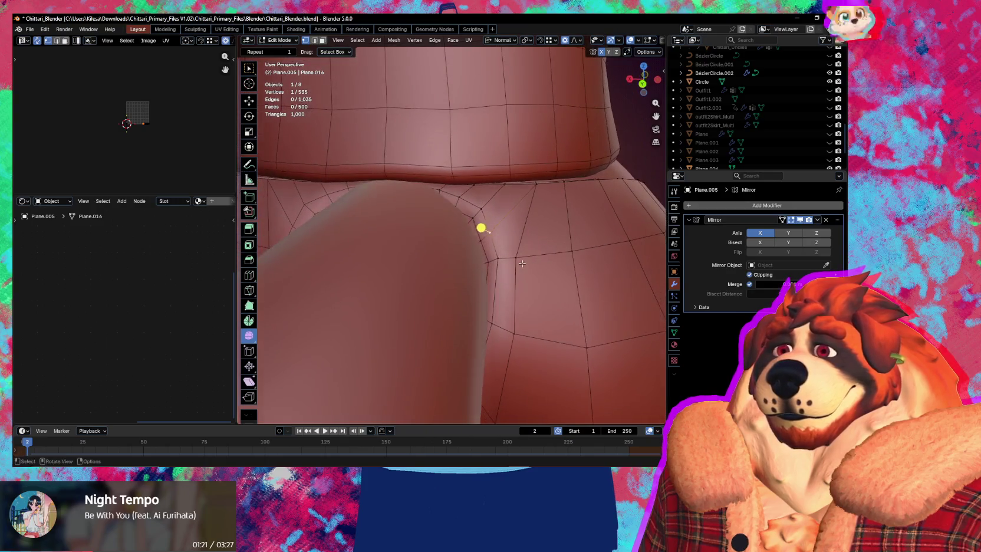
key(g)
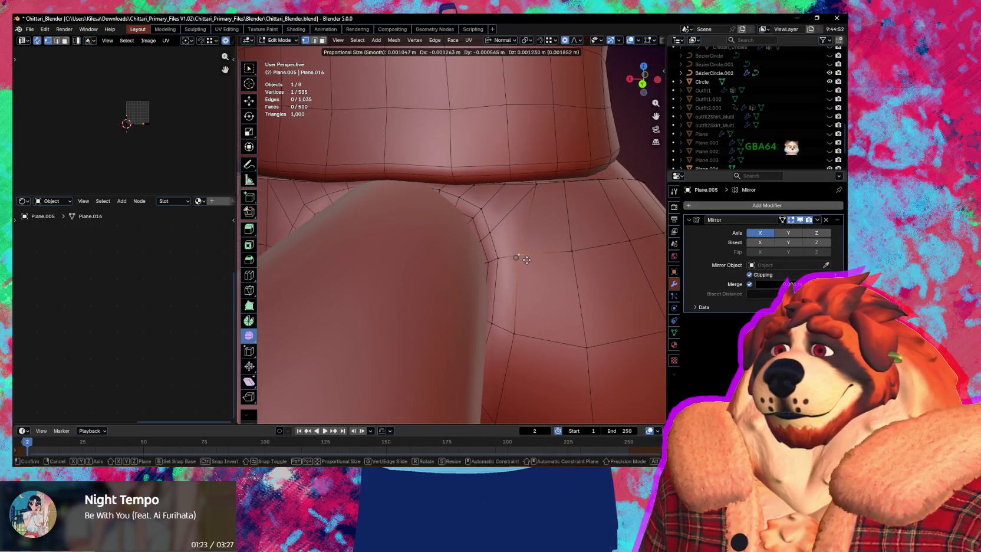
key(g)
click(527, 257)
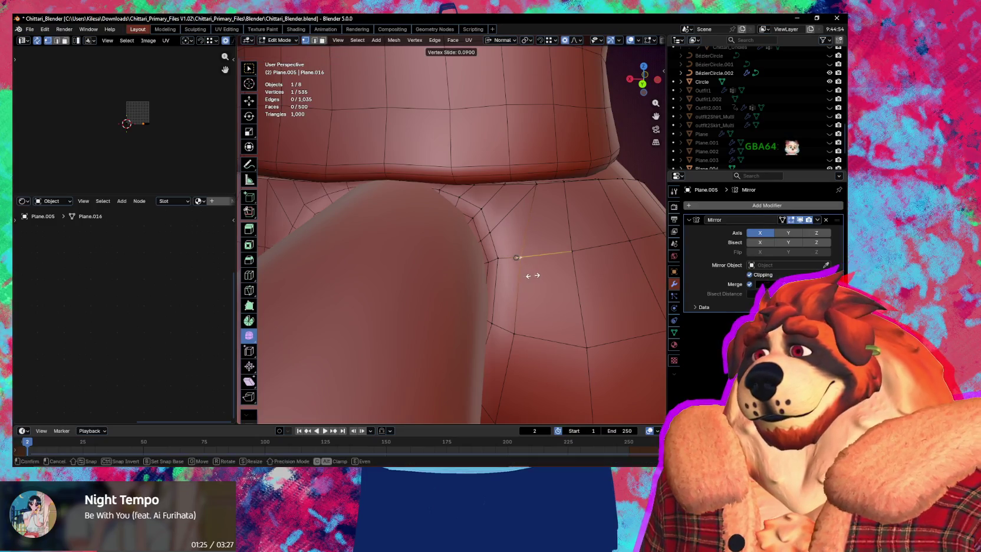
mouse_move(540, 277)
middle_down()
mouse_move(548, 300)
mouse_move(506, 298)
mouse_move(495, 259)
middle_up()
Step: Switch the pants to Sculpt Mode and reduce the brush size
key(ctrl+Tab)
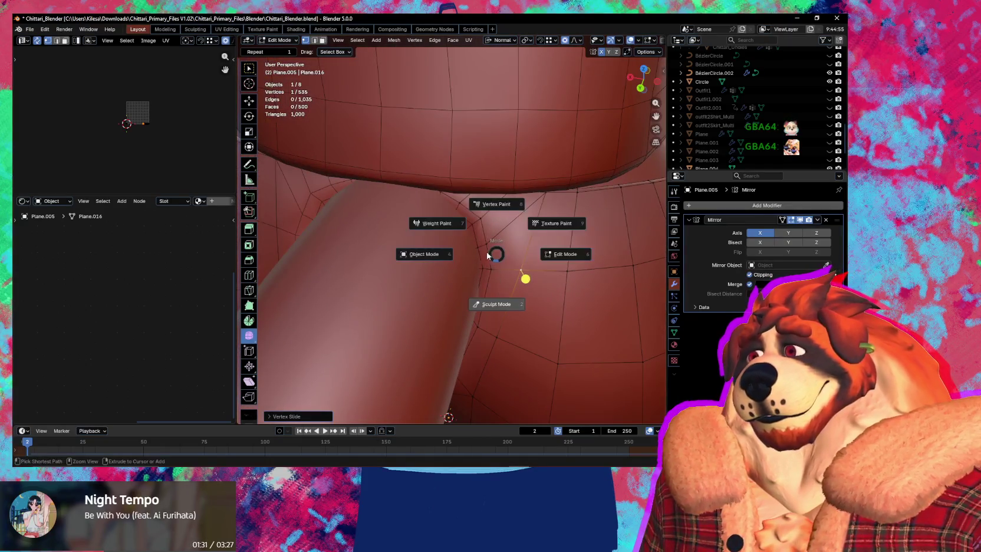
click(493, 303)
key(bracketleft)
key(bracketleft)
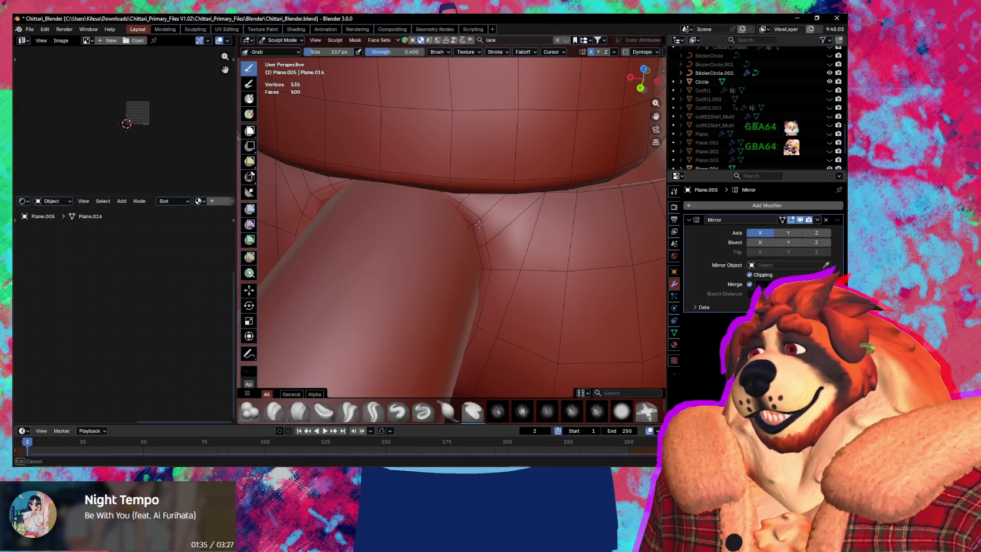
Step: Push the pants surface near the tail hole into shape, then add a centred edge loop around the hole
drag(473, 231, 475, 234)
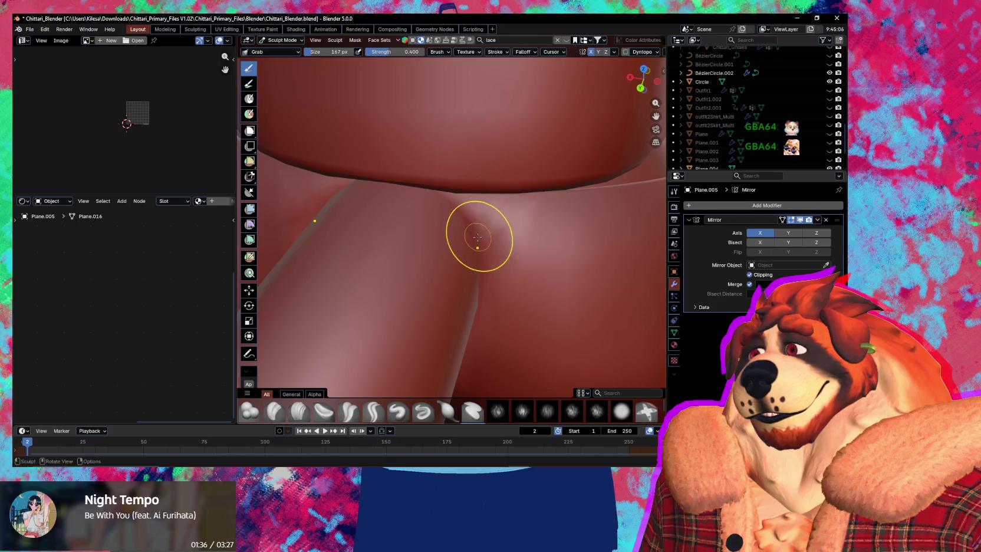
mouse_move(488, 236)
middle_down()
mouse_move(532, 259)
mouse_move(493, 252)
middle_up()
key(Tab)
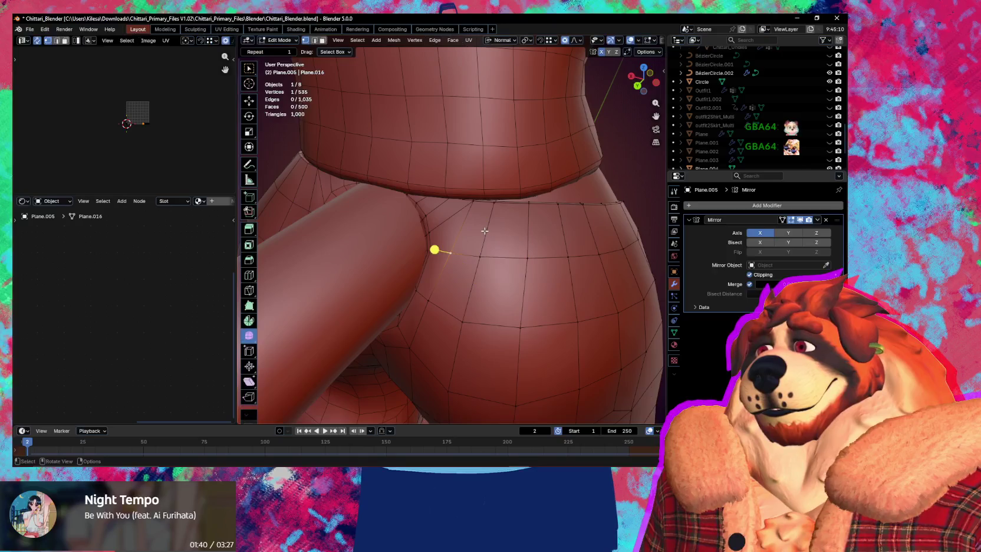
key(ctrl+r)
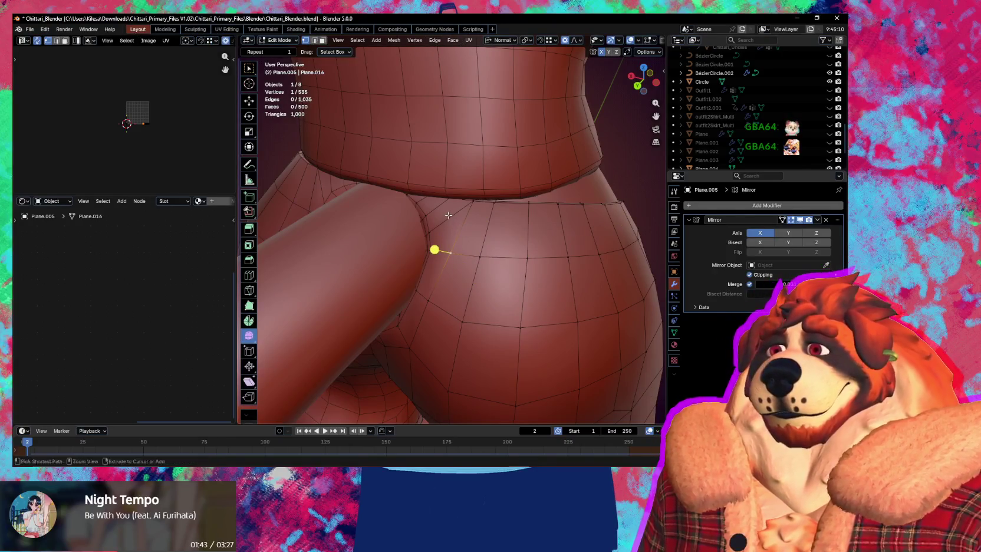
click(448, 215)
right_click(448, 215)
middle_drag(448, 215, 476, 233)
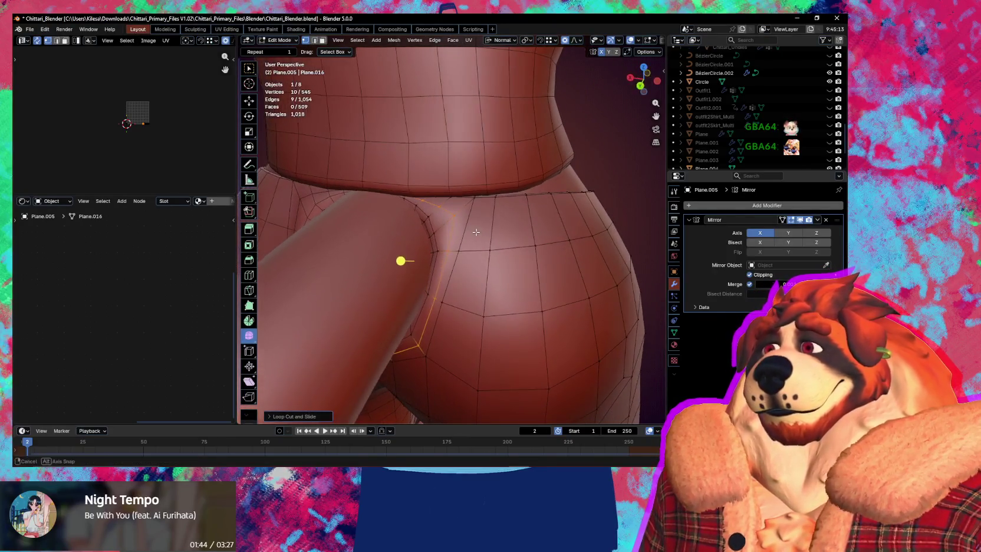
Step: Back in Sculpt Mode, even out the hip topology with the Relax Slide brush and restore the wireframe overlay
key(ctrl+Tab)
click(464, 283)
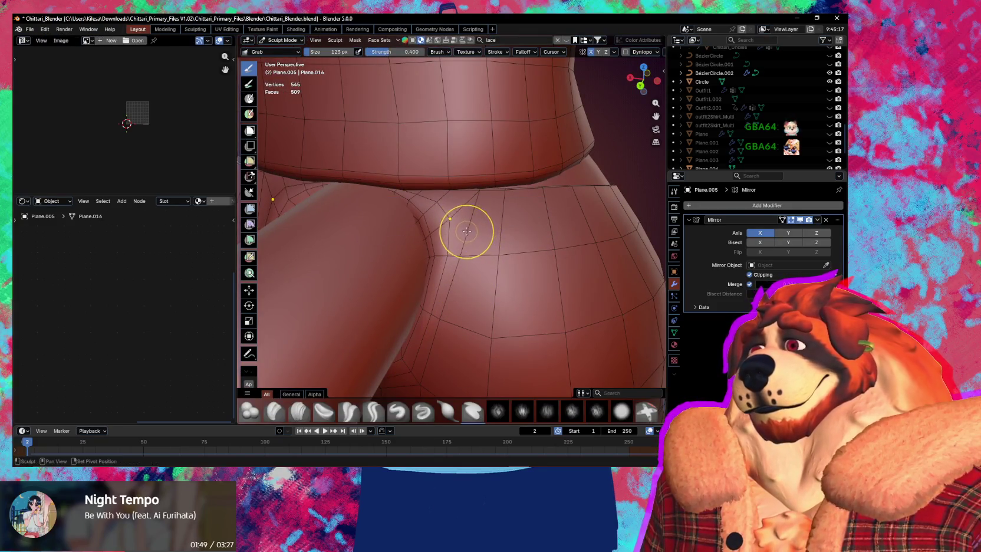
key(shift+x)
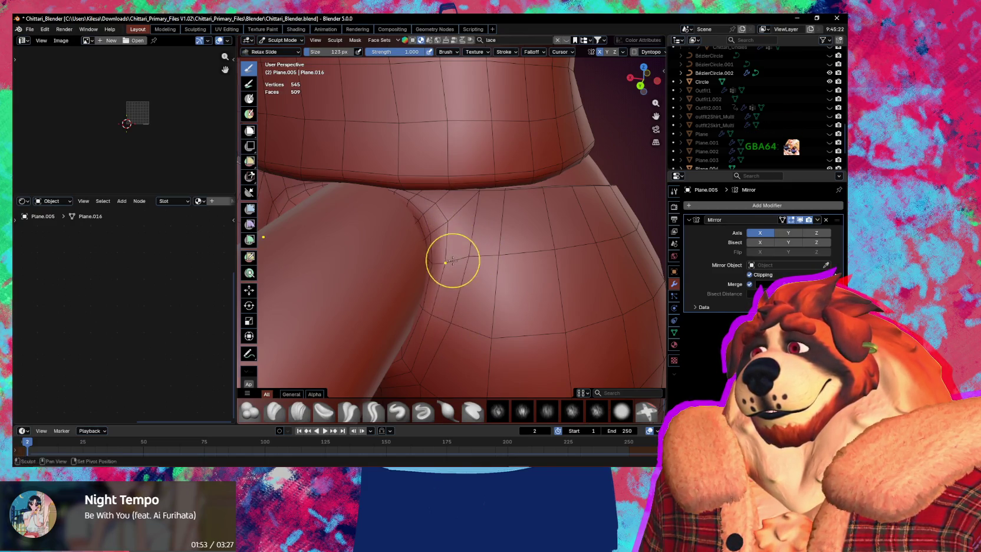
middle_drag(467, 289, 451, 313)
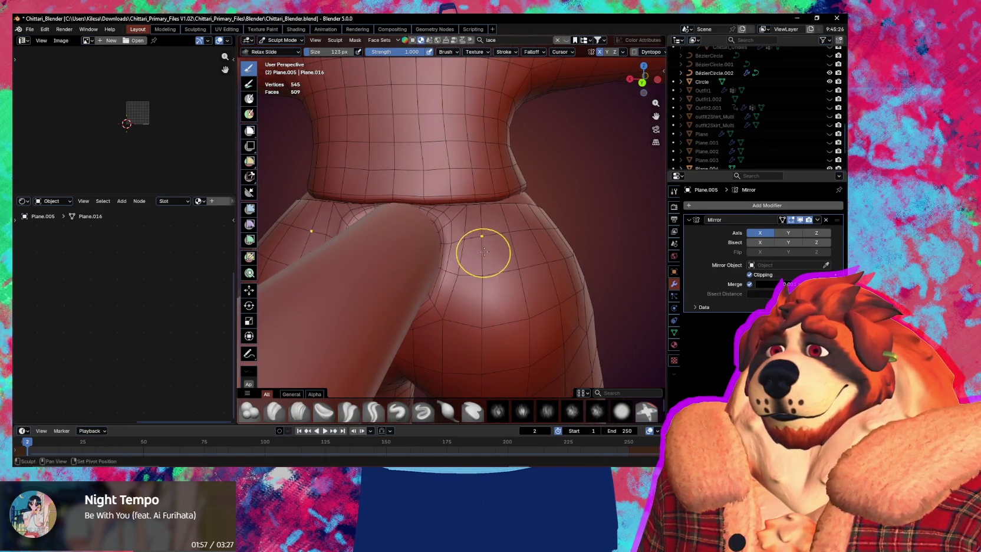
mouse_move(483, 252)
middle_down()
mouse_move(519, 285)
mouse_move(495, 295)
mouse_move(473, 269)
middle_up()
scroll(531, 314, down, 5)
scroll(467, 282, up, 4)
key(shift+alt+z)
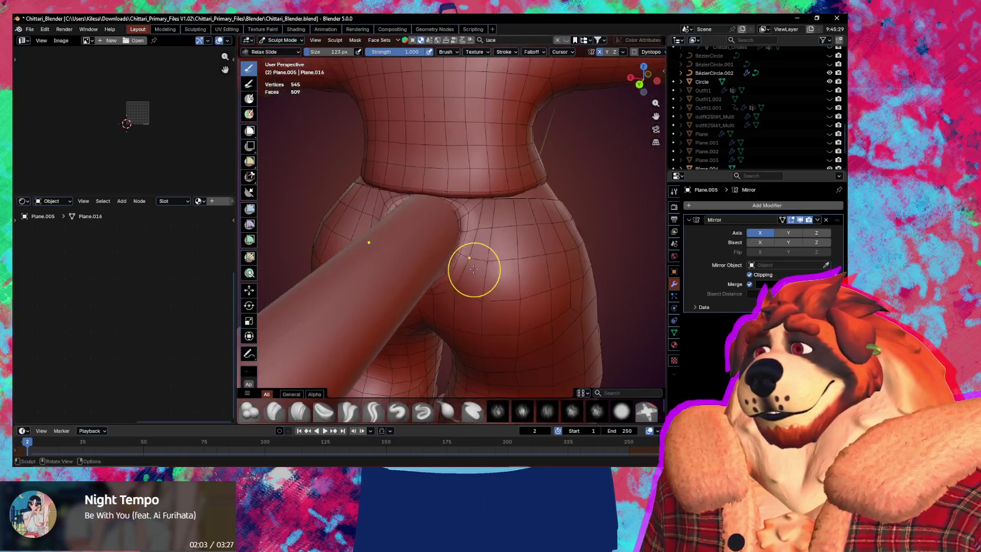
scroll(473, 269, up, 3)
scroll(486, 263, up, 2)
Step: In Edit Mode, shrink the seat-to-leg crease loop inward with Alt+S
key(Tab)
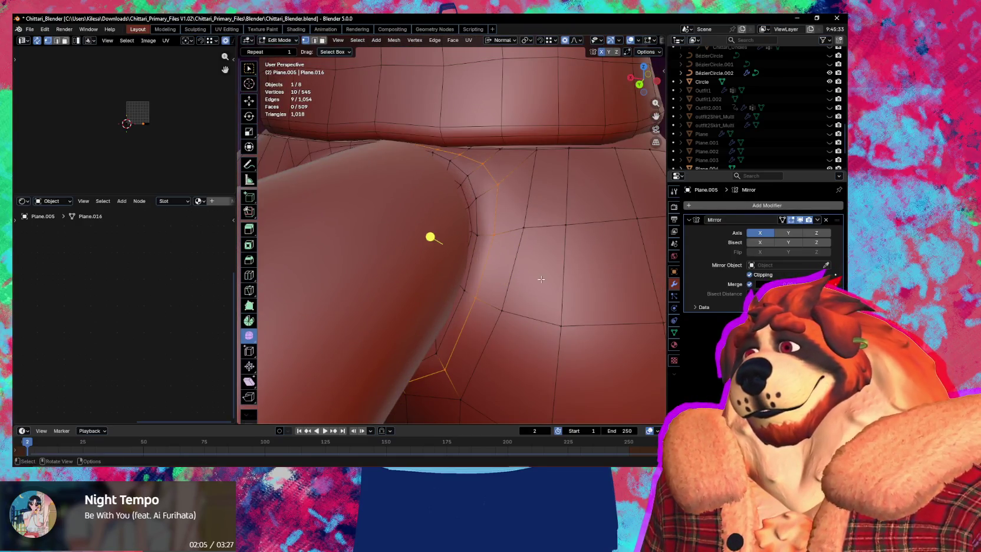
key(alt+s)
click(573, 338)
mouse_move(573, 338)
middle_down()
mouse_move(488, 262)
mouse_move(462, 269)
middle_up()
Step: Scale the rim loop up slightly and raise it along global Z
key(s)
click(549, 322)
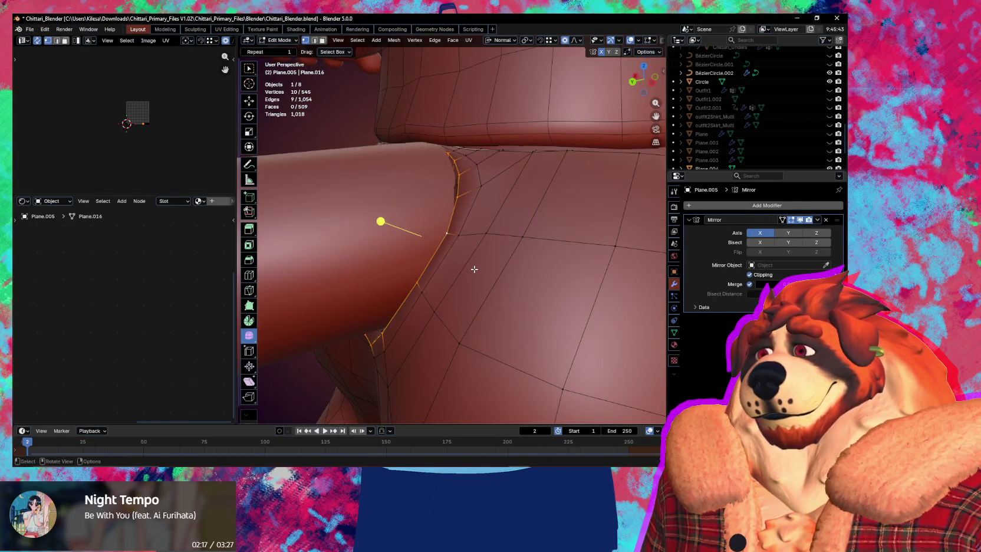
middle_drag(474, 269, 463, 295)
key(g)
key(z)
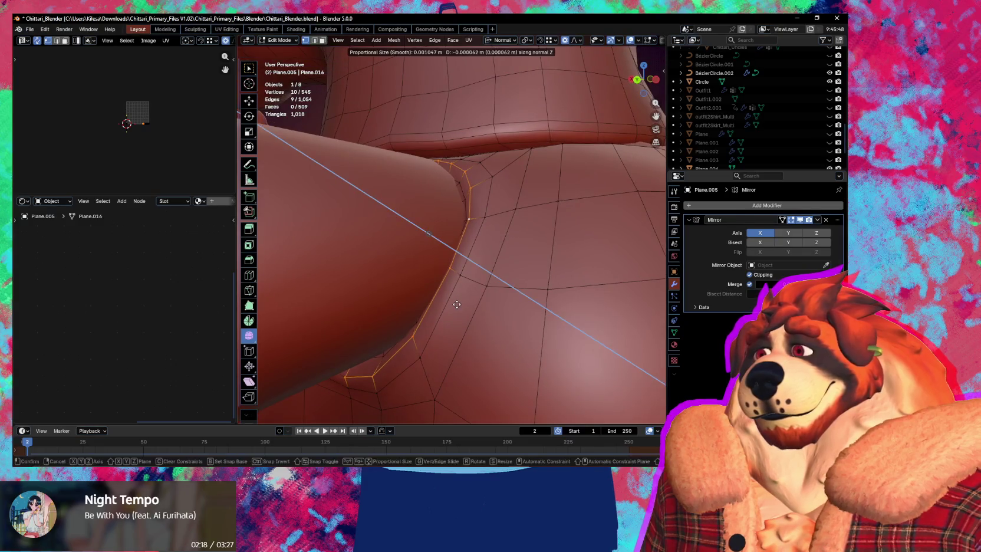
key(z)
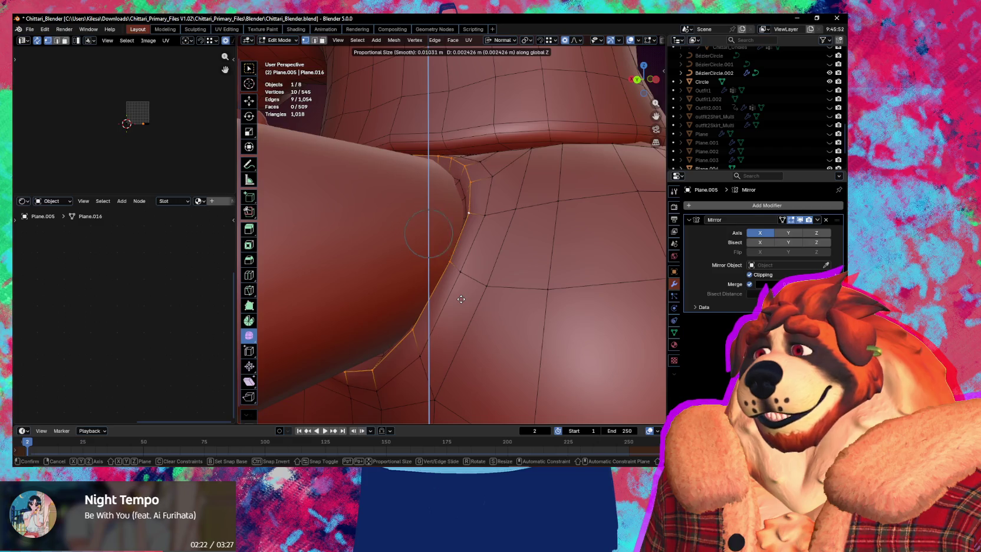
click(465, 296)
Step: Bevel the rim loop into a single-segment strip of about 33.9% and hide the wireframe overlay
middle_drag(465, 296, 482, 285)
scroll(482, 287, up, 2)
scroll(481, 287, up, 2)
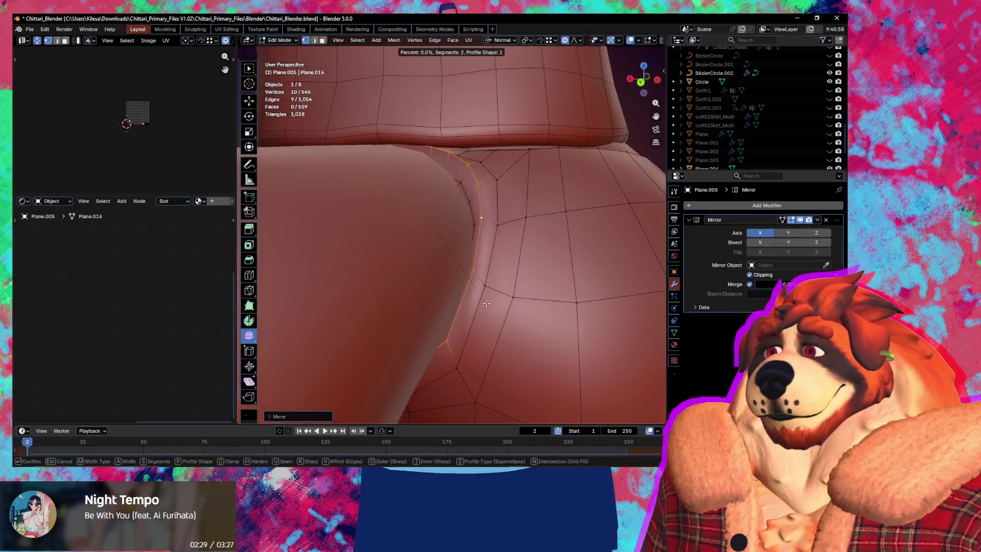
key(ctrl+b)
scroll(491, 311, down, 1)
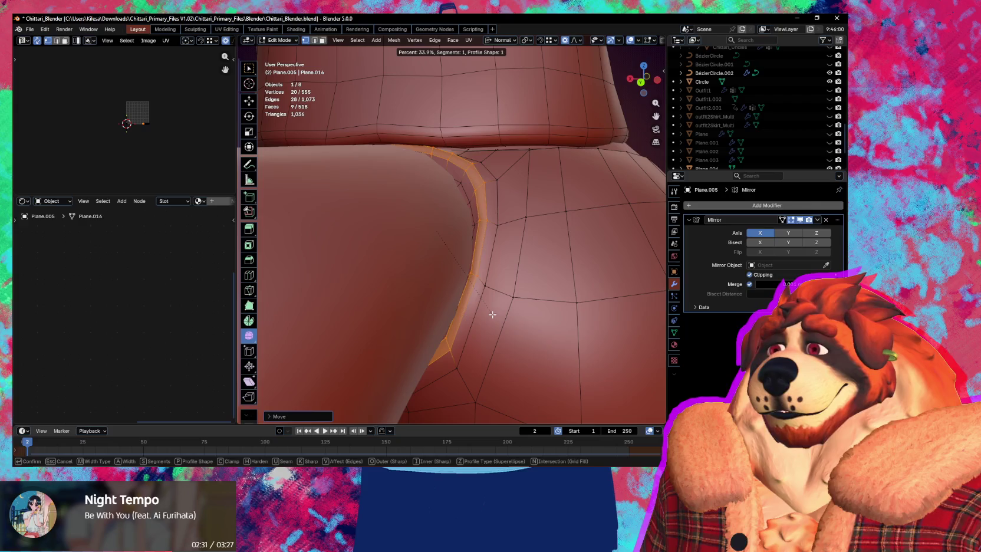
click(492, 314)
key(shift+alt+z)
scroll(492, 315, down, 3)
mouse_move(493, 315)
middle_down()
mouse_move(473, 322)
mouse_move(482, 276)
middle_up()
Step: Mark the bevelled rim loops around the tail hole as sharp using Quick Favorites
key(q)
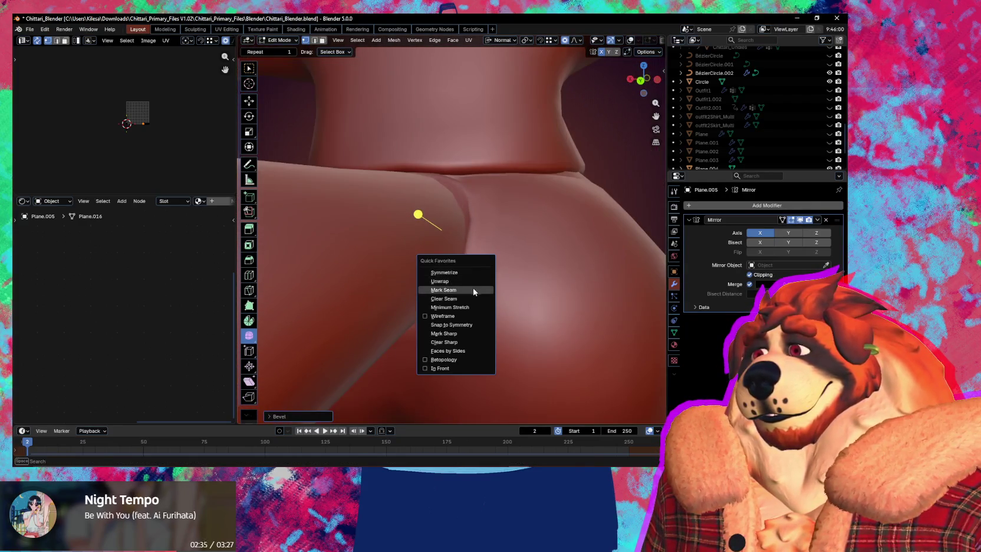
click(458, 334)
mouse_move(460, 329)
middle_down()
mouse_move(495, 340)
mouse_move(499, 313)
mouse_move(474, 273)
middle_up()
key(shift+alt+z)
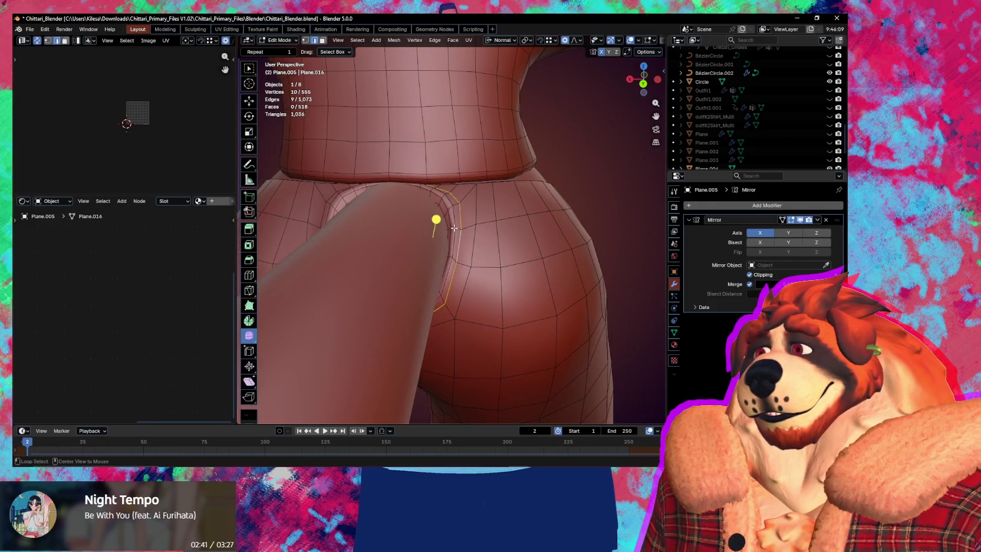
key(q)
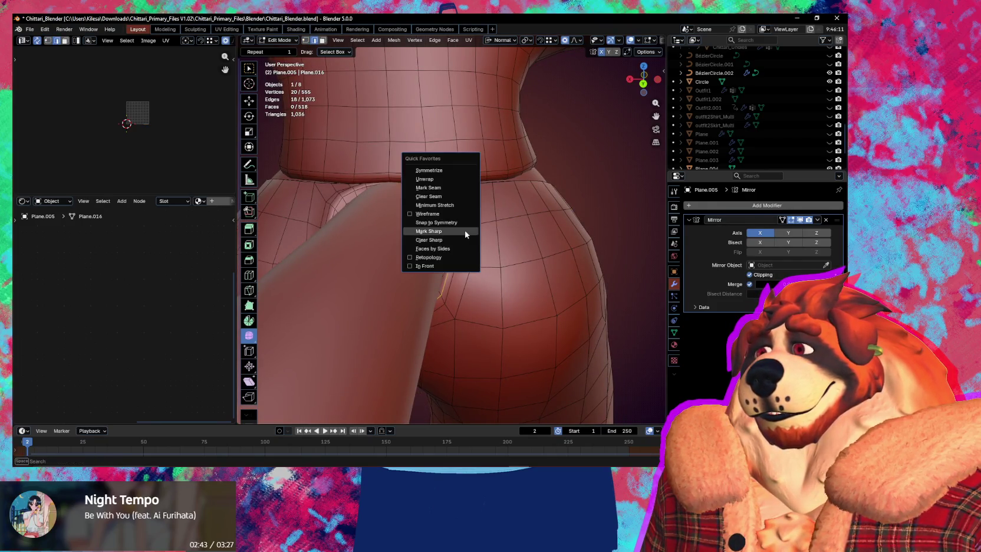
click(466, 234)
key(shift+alt+z)
mouse_move(466, 234)
middle_down()
mouse_move(566, 293)
mouse_move(499, 295)
mouse_move(506, 267)
mouse_move(475, 306)
mouse_move(401, 291)
mouse_move(330, 302)
mouse_move(465, 294)
mouse_move(480, 313)
mouse_move(481, 289)
mouse_move(459, 308)
mouse_move(349, 293)
mouse_move(398, 324)
middle_up()
Step: Orbit and zoom around the mouse character to check the pants' shading around the hole
scroll(401, 323, up, 3)
scroll(438, 314, up, 1)
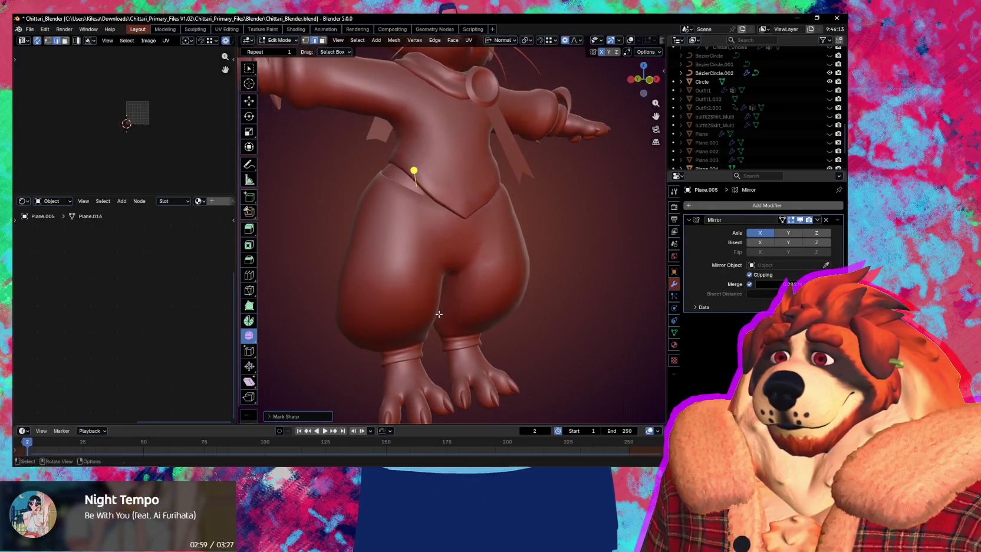
scroll(430, 302, up, 3)
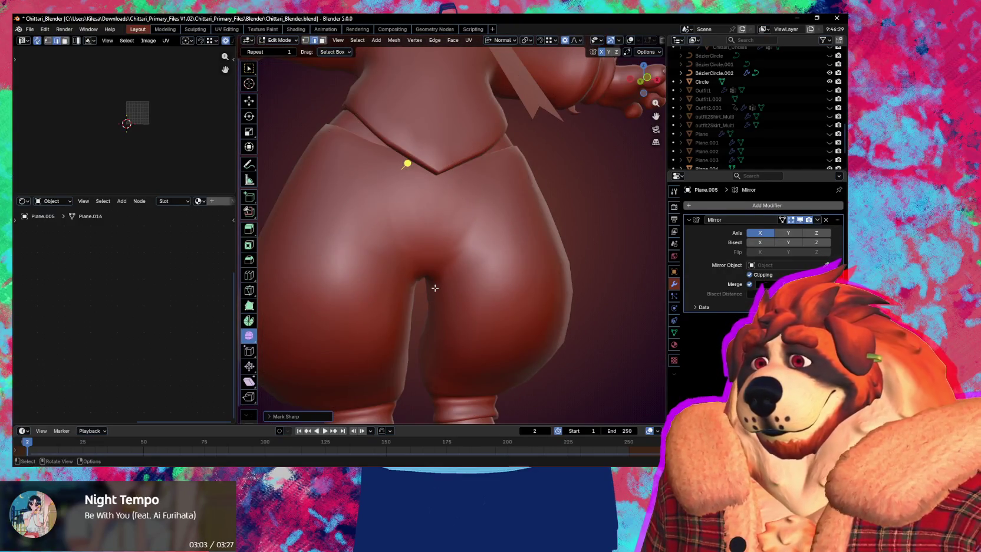
scroll(434, 288, down, 4)
mouse_move(435, 288)
middle_down()
mouse_move(531, 356)
mouse_move(529, 345)
middle_up()
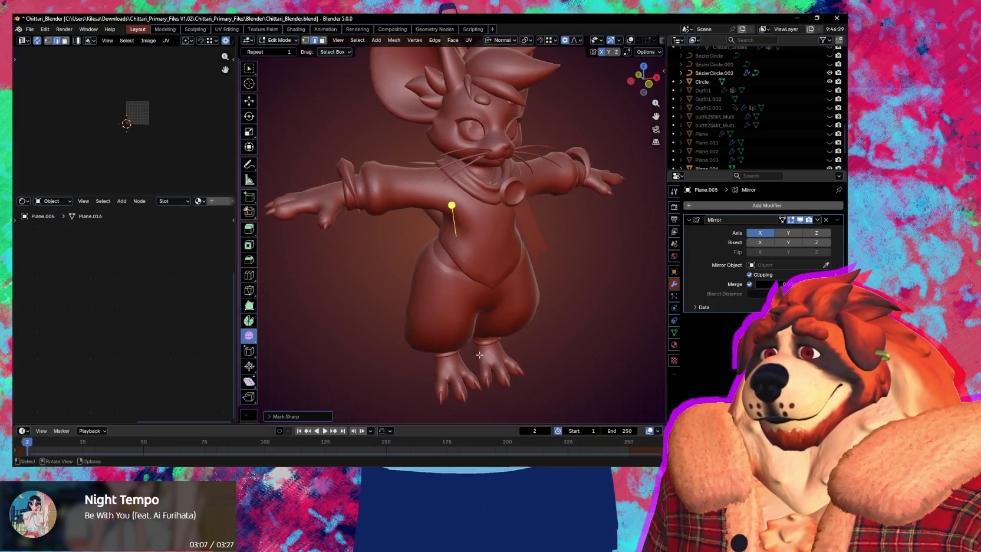
mouse_move(529, 344)
middle_down()
mouse_move(490, 305)
mouse_move(503, 329)
mouse_move(537, 289)
middle_up()
scroll(513, 330, up, 3)
key(ctrl+Tab)
Step: Return to Object Mode, select and frame the neck ribbon, and extrude its faces in Edit Mode
click(501, 254)
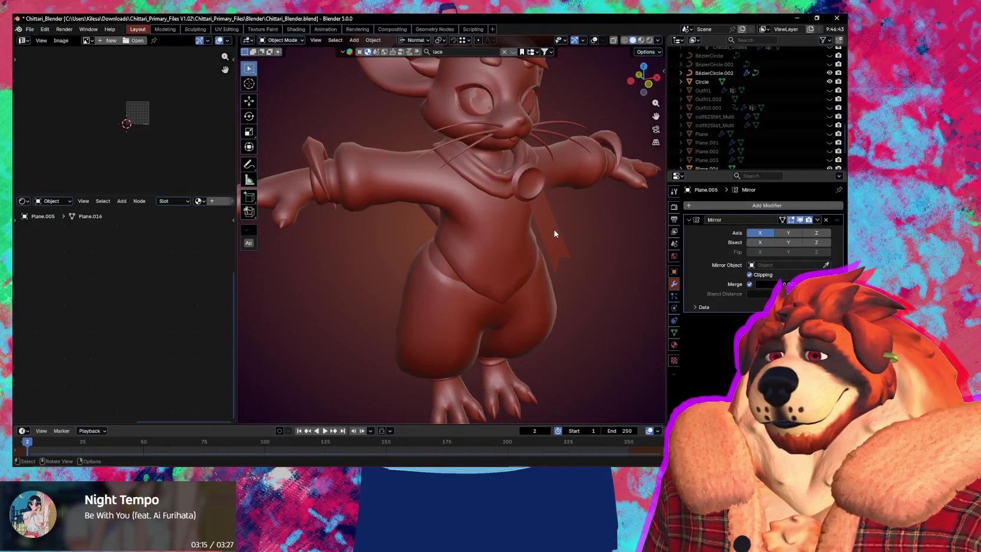
click(554, 233)
key(KP_Decimal)
key(Tab)
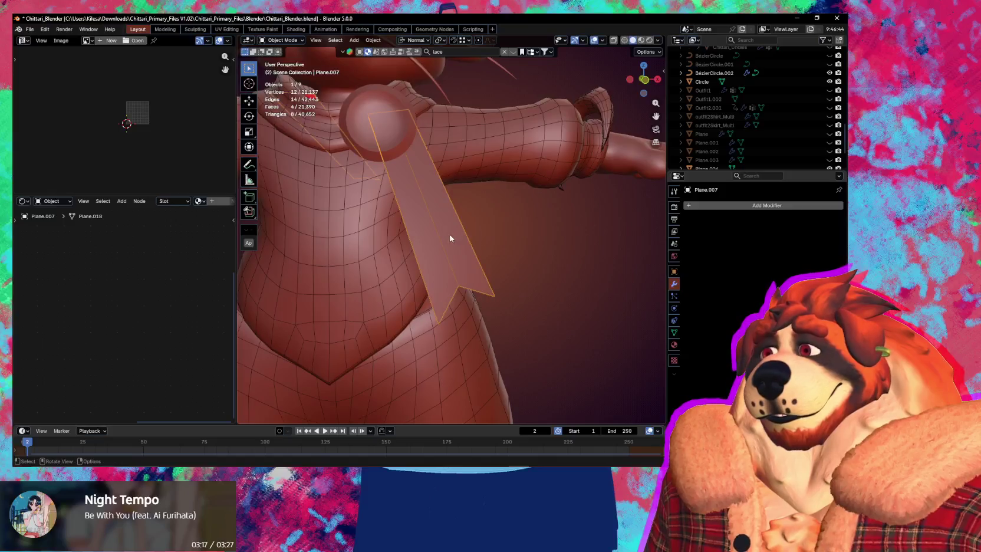
middle_drag(449, 252, 461, 263)
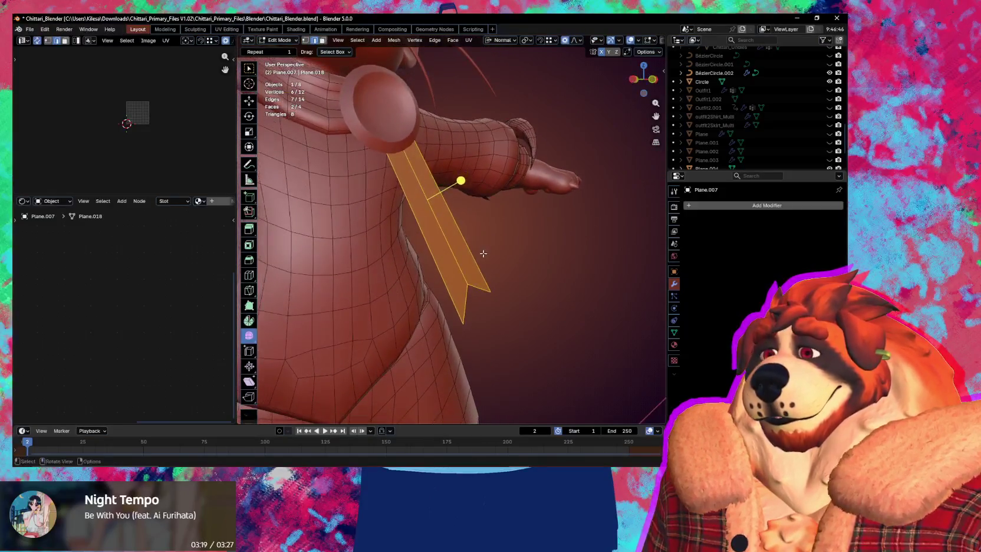
key(e)
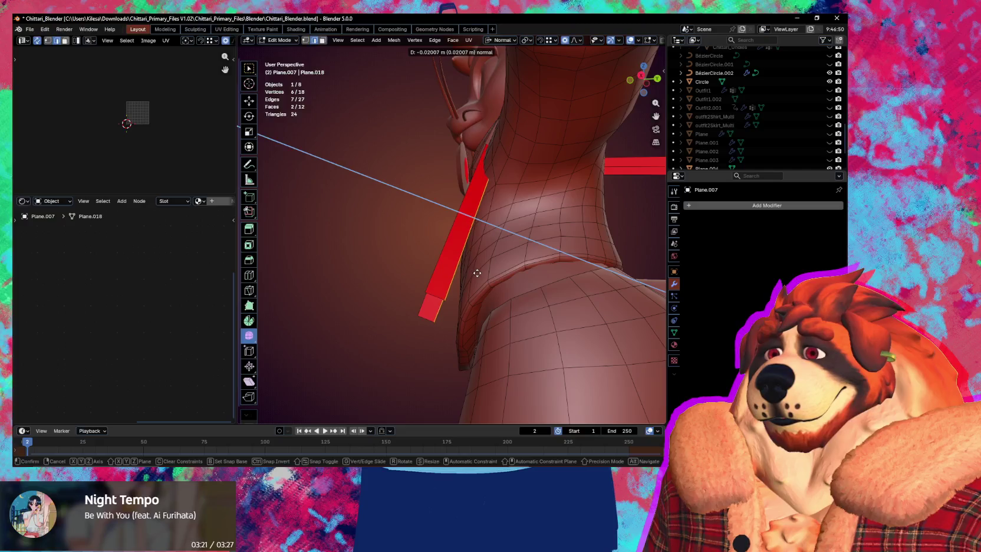
click(477, 273)
click(434, 202)
middle_drag(433, 202, 423, 190)
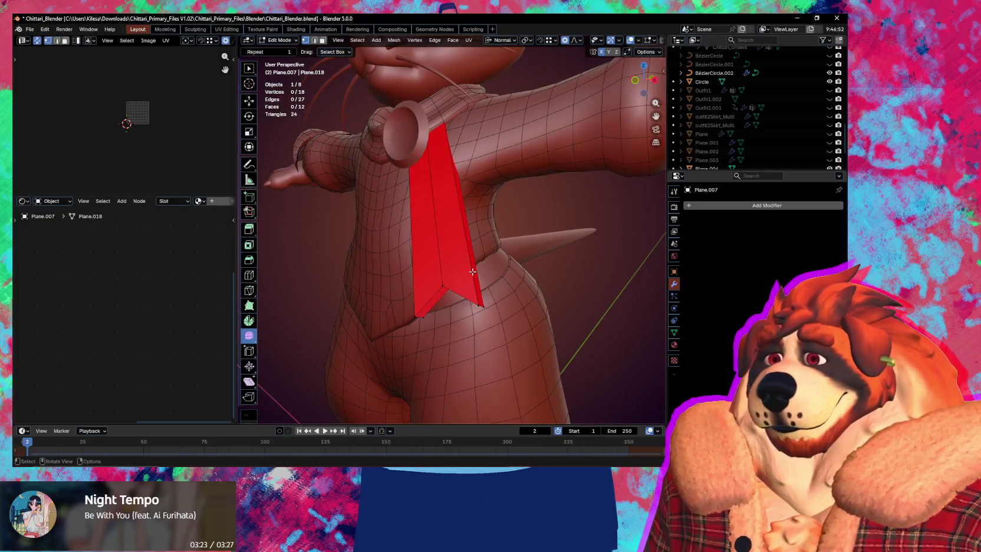
Step: Recalculate the ribbon's normals and slide its lower vertices along their edges
key(l)
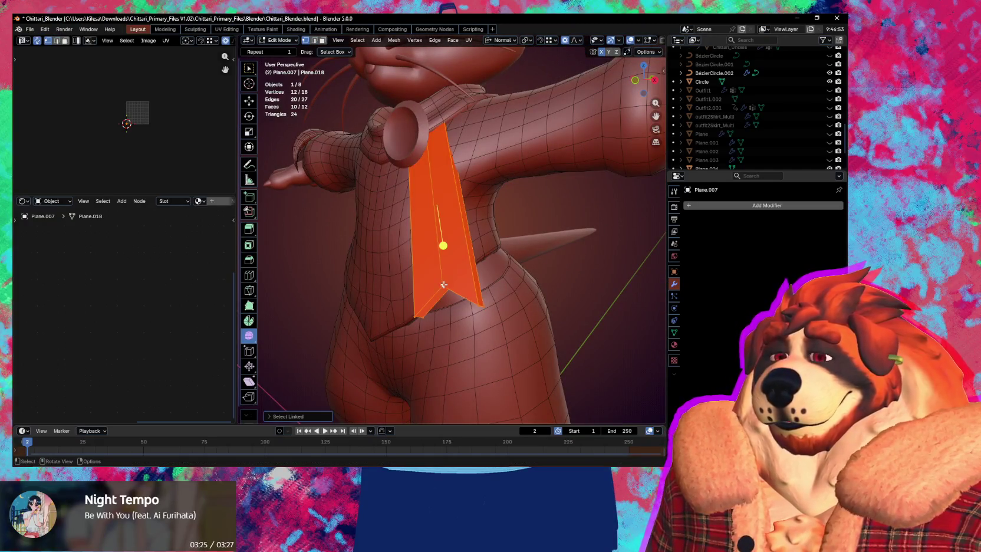
key(shift+n)
mouse_move(444, 285)
middle_down()
mouse_move(421, 301)
mouse_move(458, 274)
mouse_move(481, 279)
middle_up()
click(458, 274)
key(shift+v)
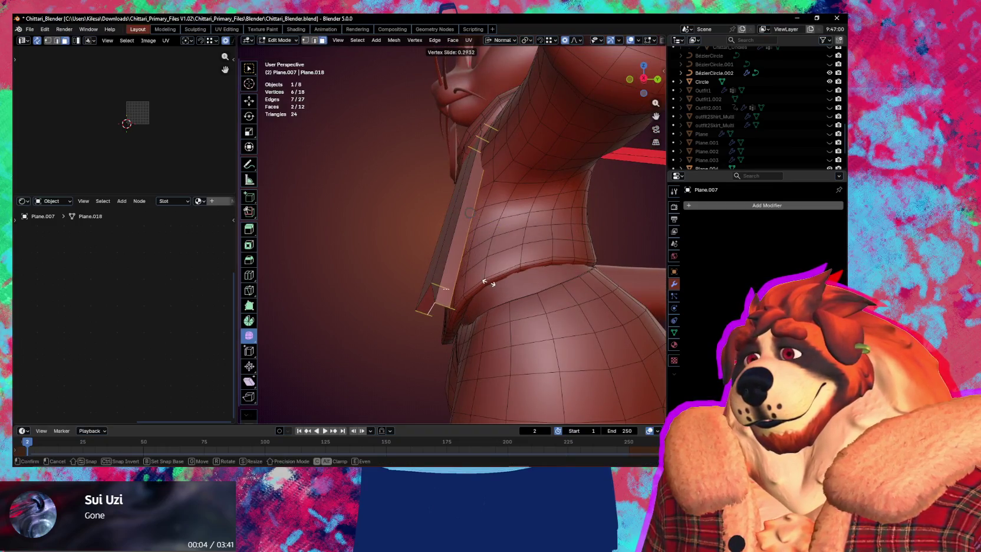
click(488, 283)
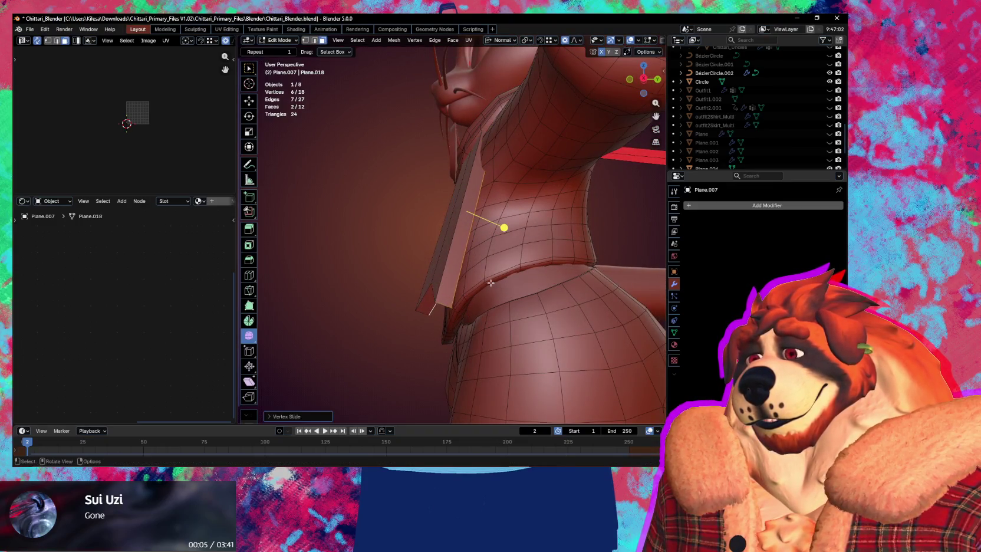
middle_drag(488, 283, 550, 286)
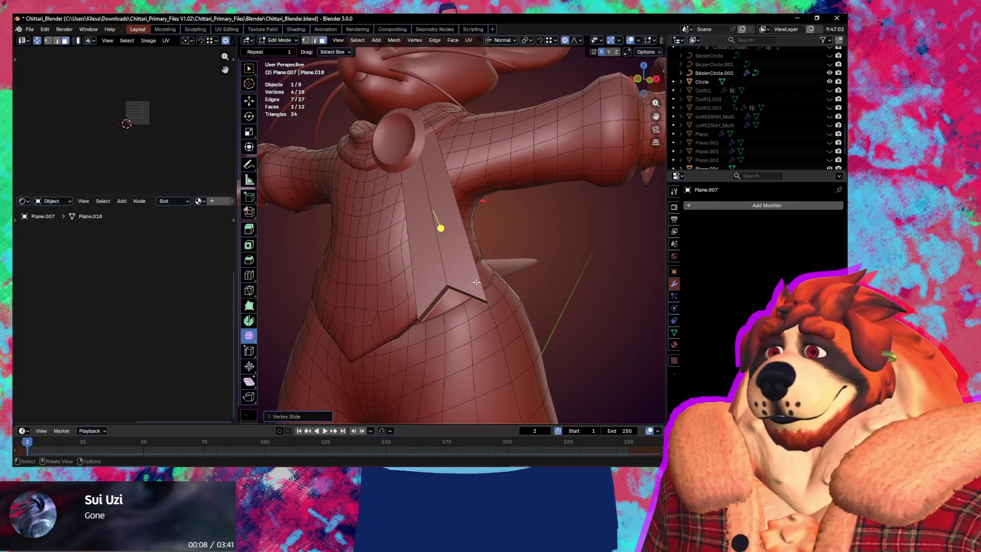
Step: Try a loop cut and an edge bevel on the ribbon, then undo the bevel
key(ctrl+r)
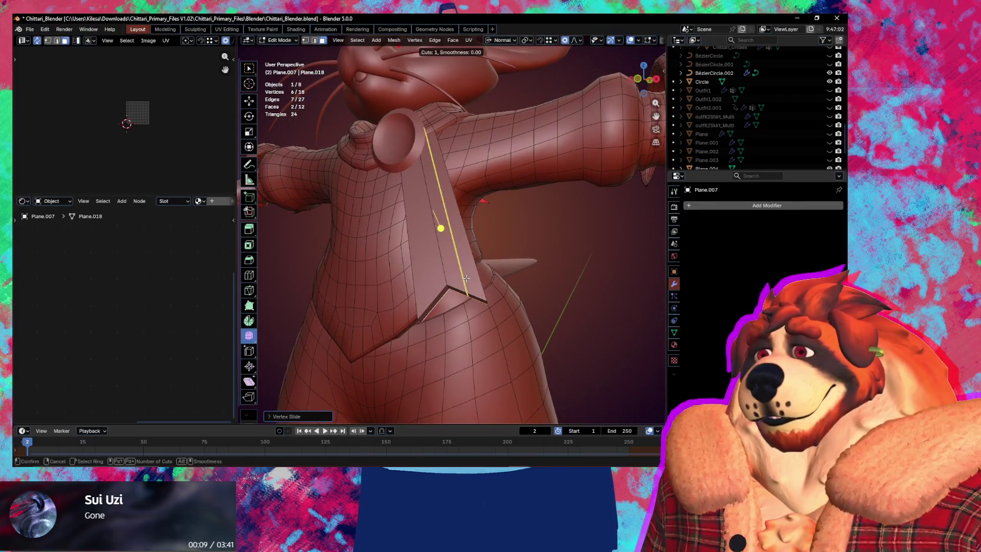
right_click(465, 277)
key(ctrl+l)
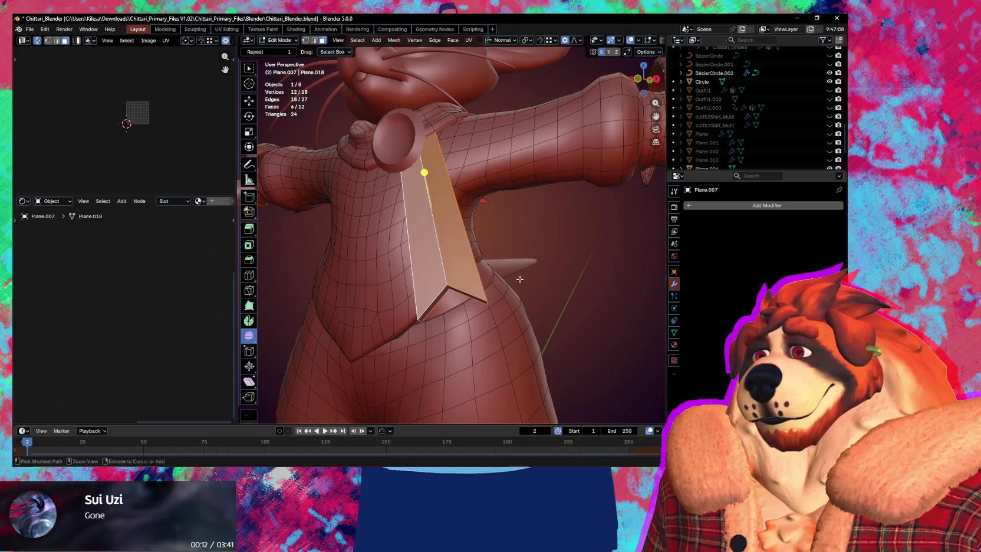
key(2)
key(ctrl+b)
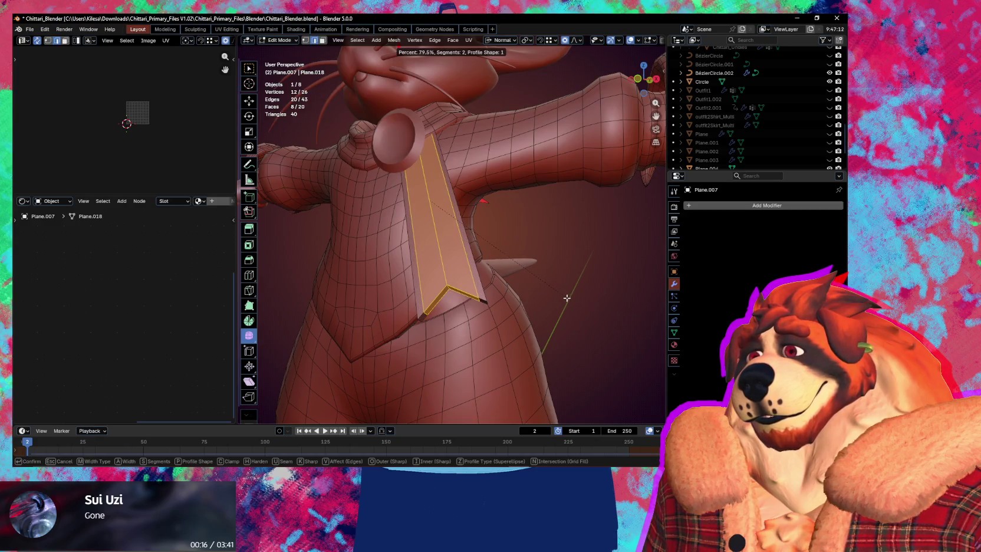
click(567, 298)
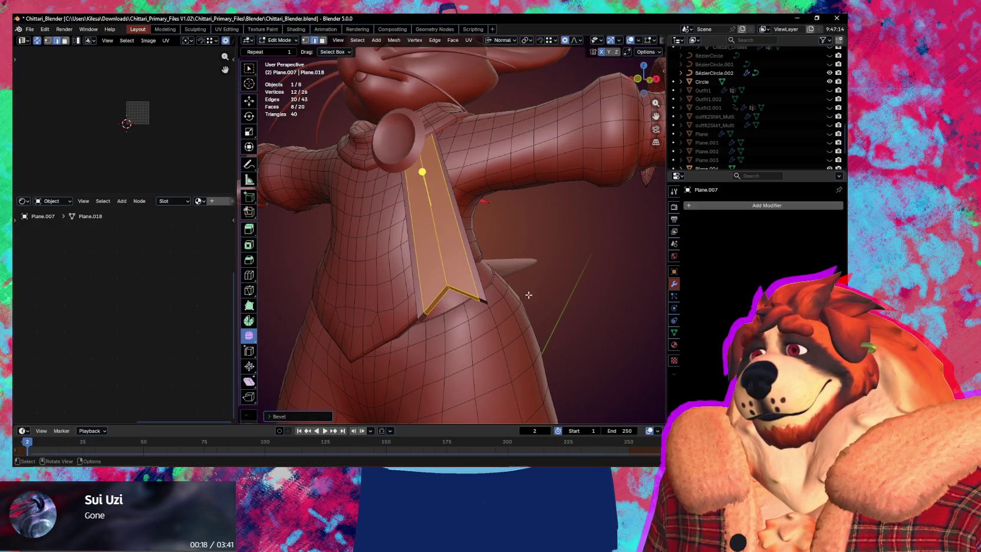
mouse_move(510, 290)
middle_down()
mouse_move(517, 301)
mouse_move(502, 247)
mouse_move(456, 290)
middle_up()
key(ctrl+z)
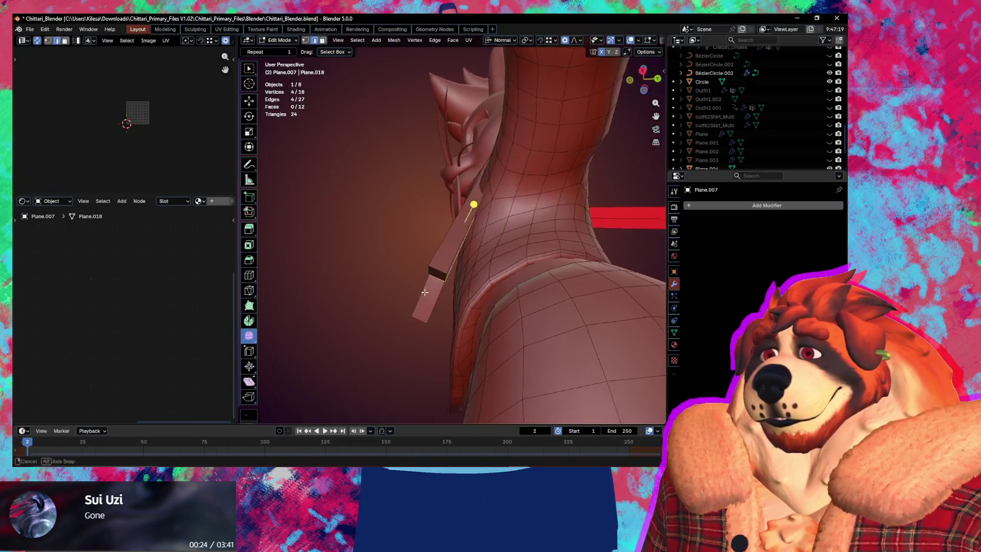
Step: Undo the extra extruded side faces, then bevel the ribbon's centre edge
key(l)
ctrl+alt+click(446, 293)
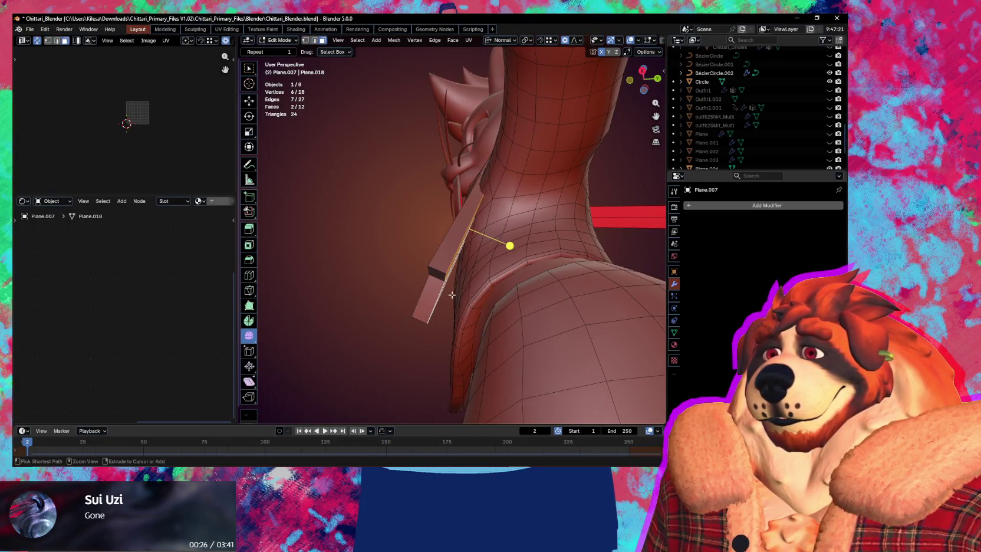
key(ctrl+l)
click(452, 294)
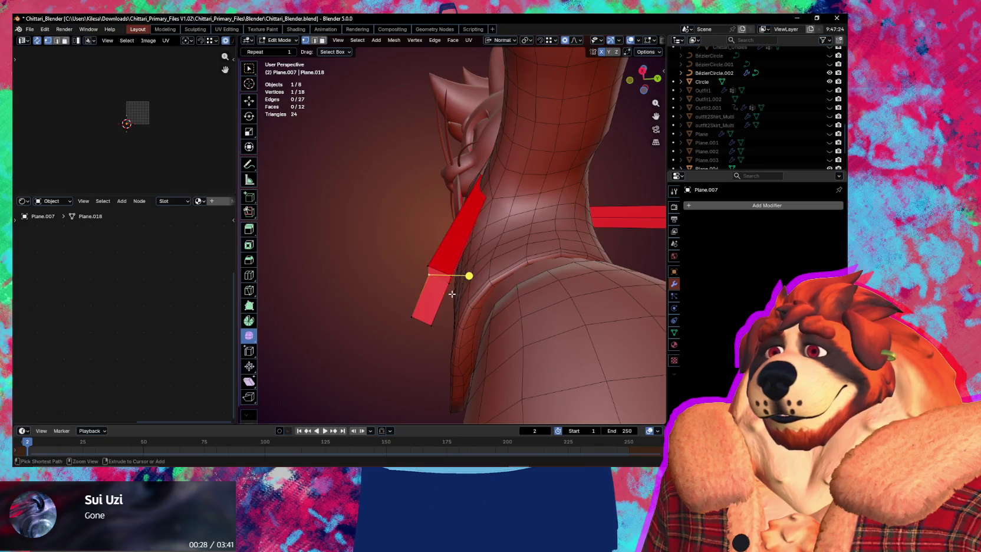
key(ctrl+z)
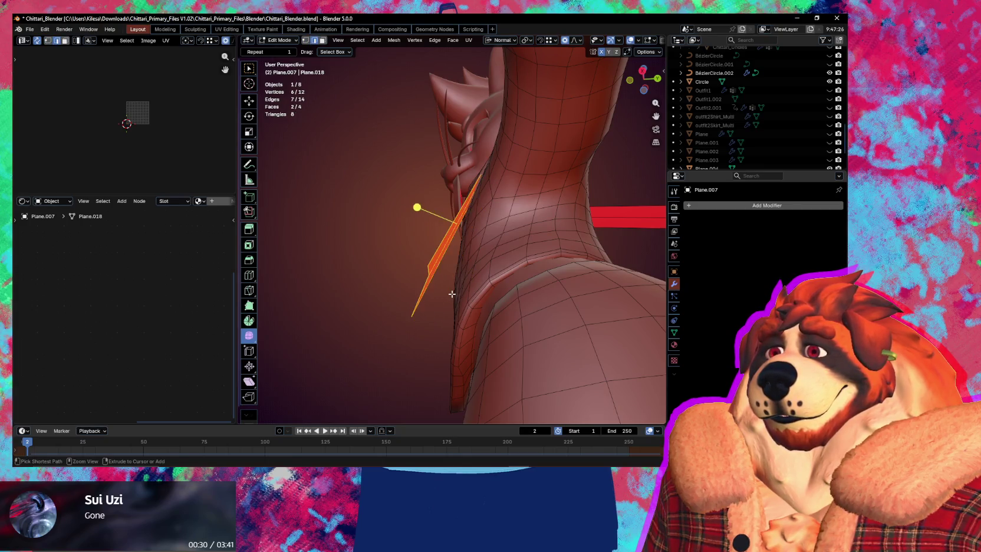
middle_drag(452, 293, 477, 289)
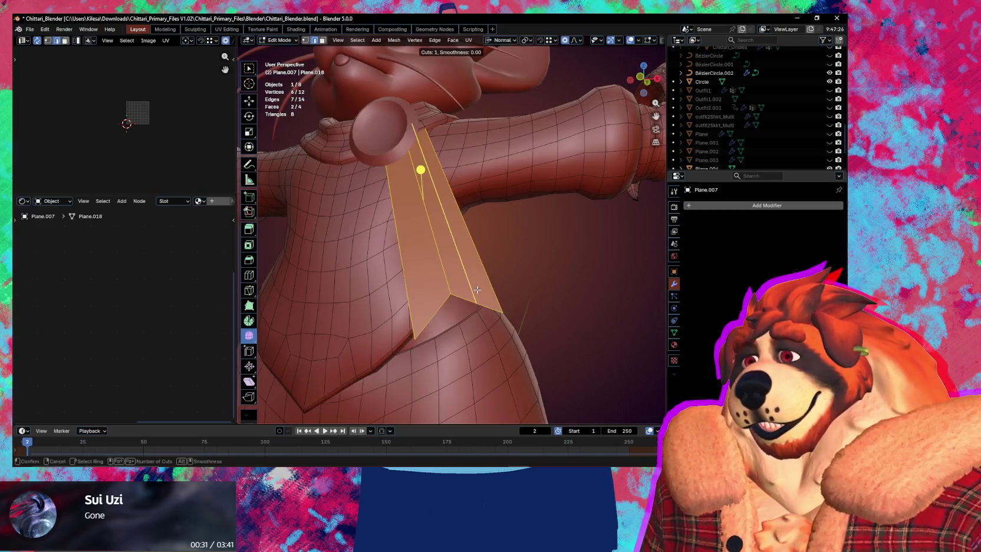
click(449, 282)
key(ctrl+b)
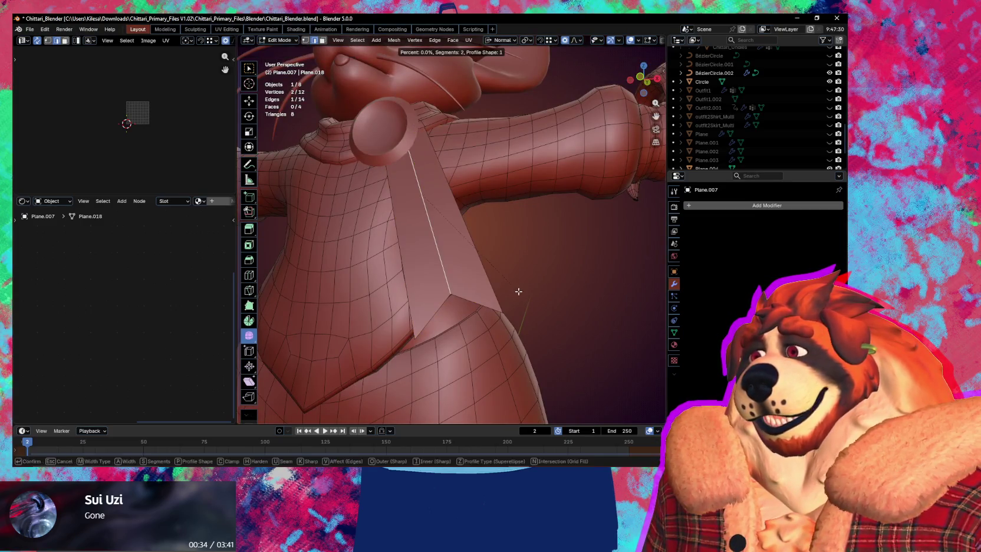
click(536, 304)
Step: Move the ribbon's top edges along the Z axis to reshape the strip
mouse_move(499, 293)
middle_down()
mouse_move(465, 250)
mouse_move(449, 253)
middle_up()
click(438, 242)
key(g)
key(y)
key(y)
key(z)
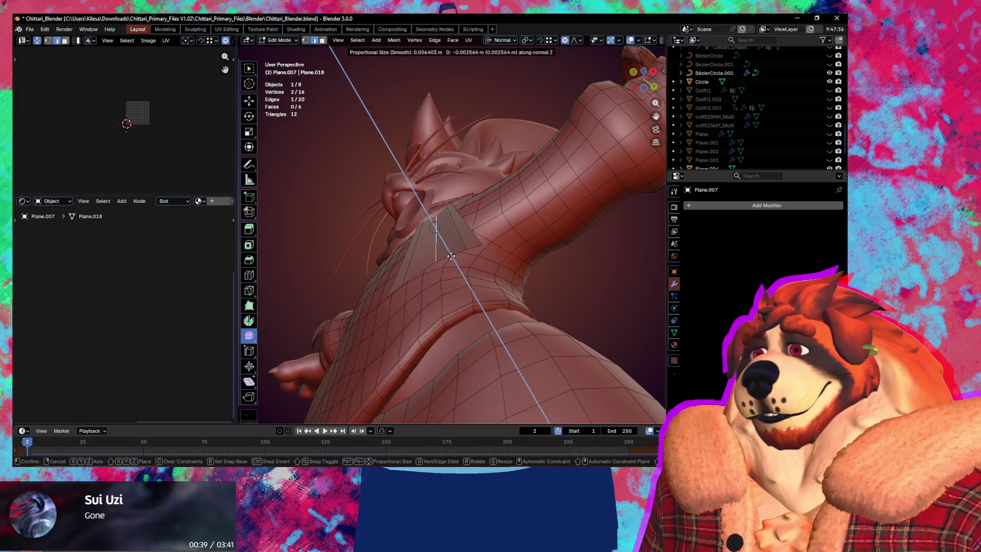
click(455, 259)
shift+click(458, 237)
key(g)
key(z)
key(z)
click(447, 248)
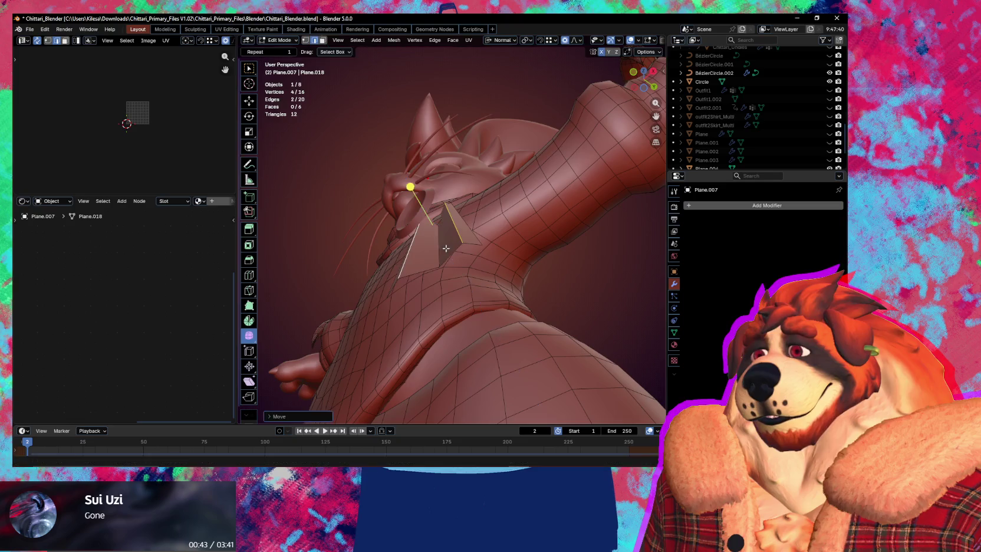
middle_drag(447, 248, 453, 287)
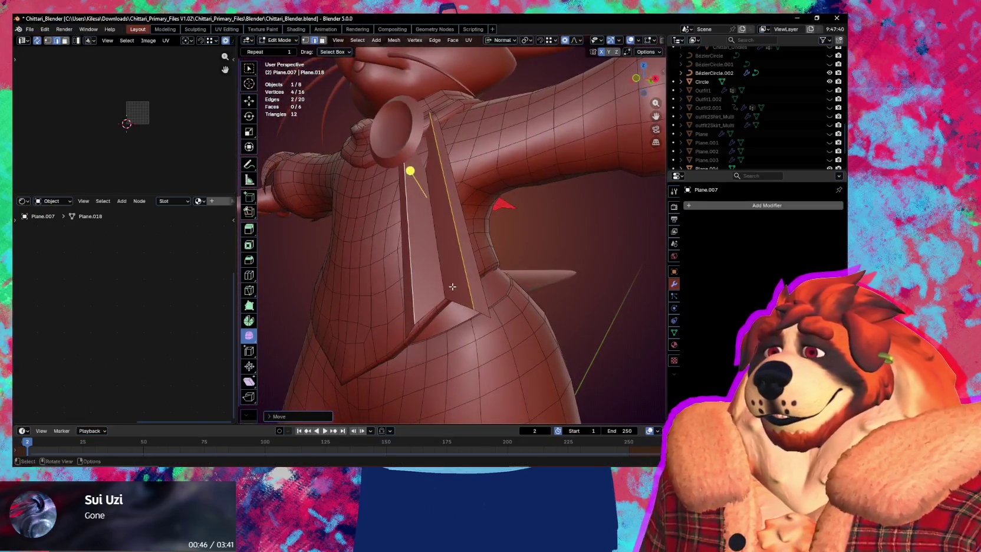
Step: Redo the bevel on the selected edges and set its Width Type to Offset
key(ctrl+b)
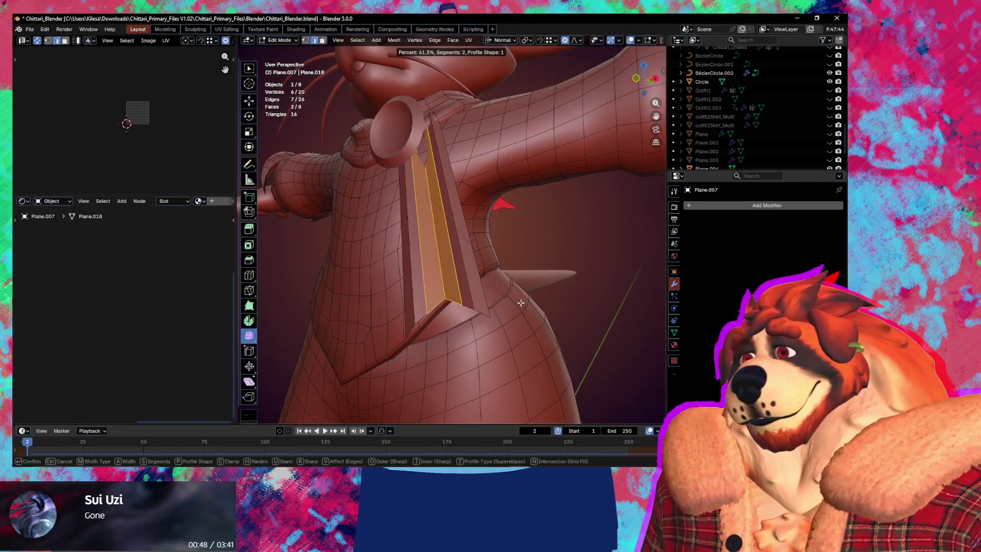
click(519, 302)
middle_drag(519, 303, 492, 241)
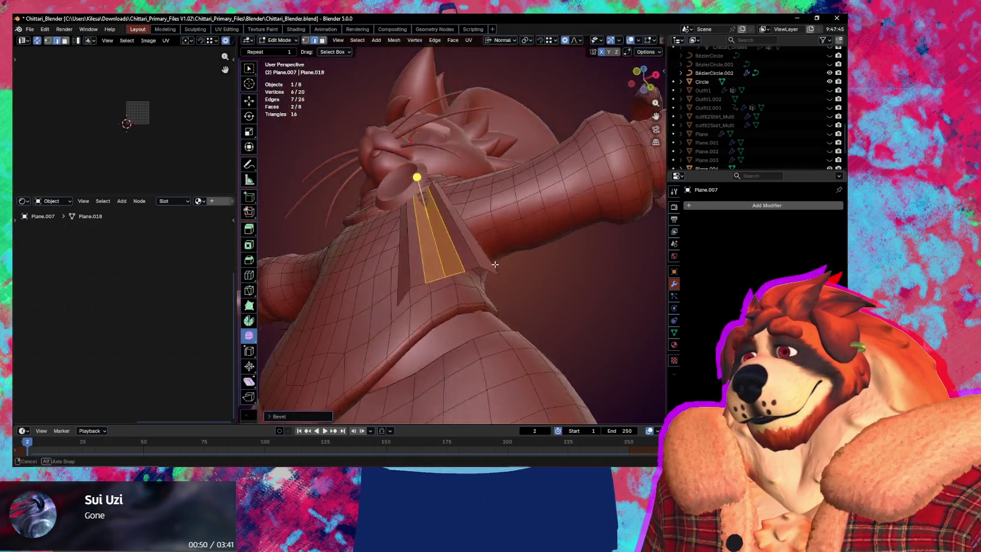
key(ctrl+z)
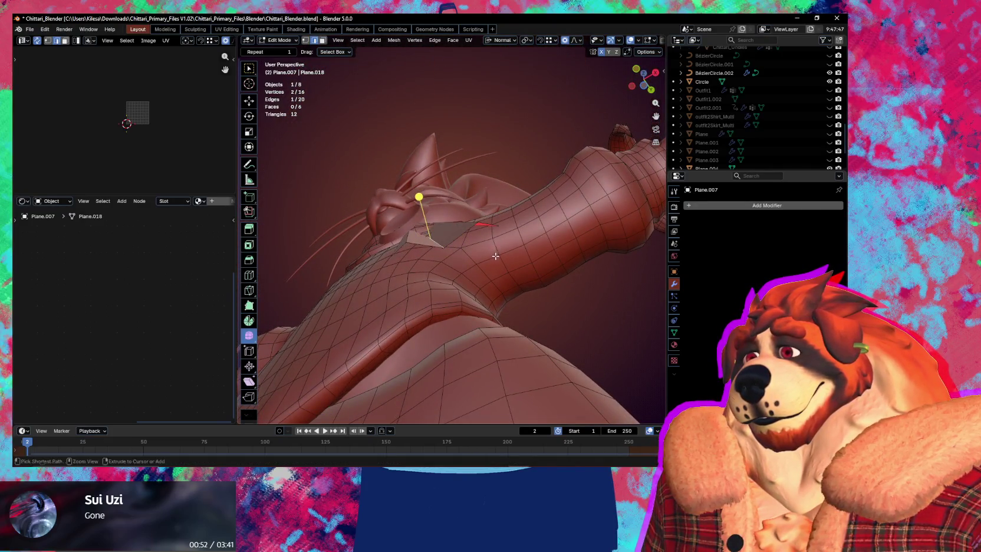
key(ctrl+b)
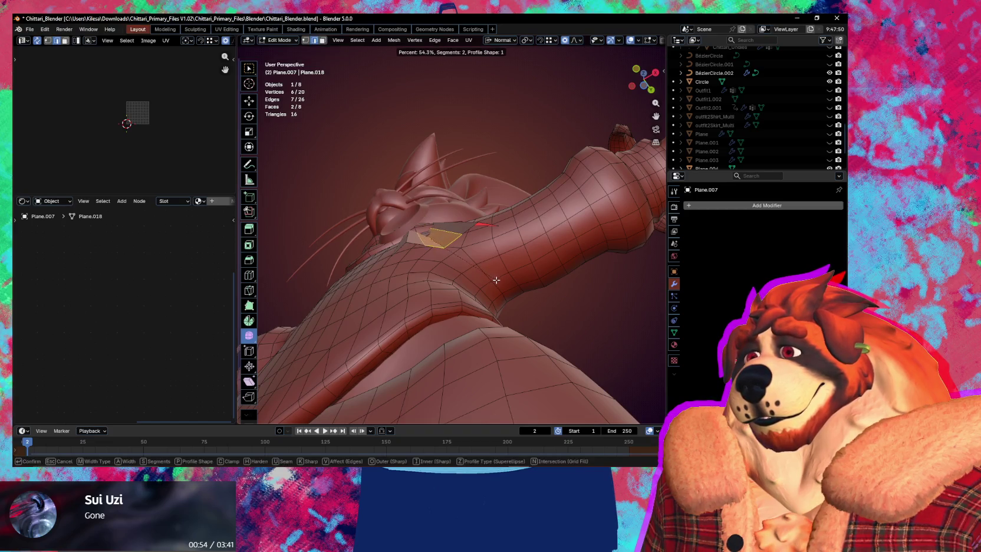
click(496, 280)
click(354, 273)
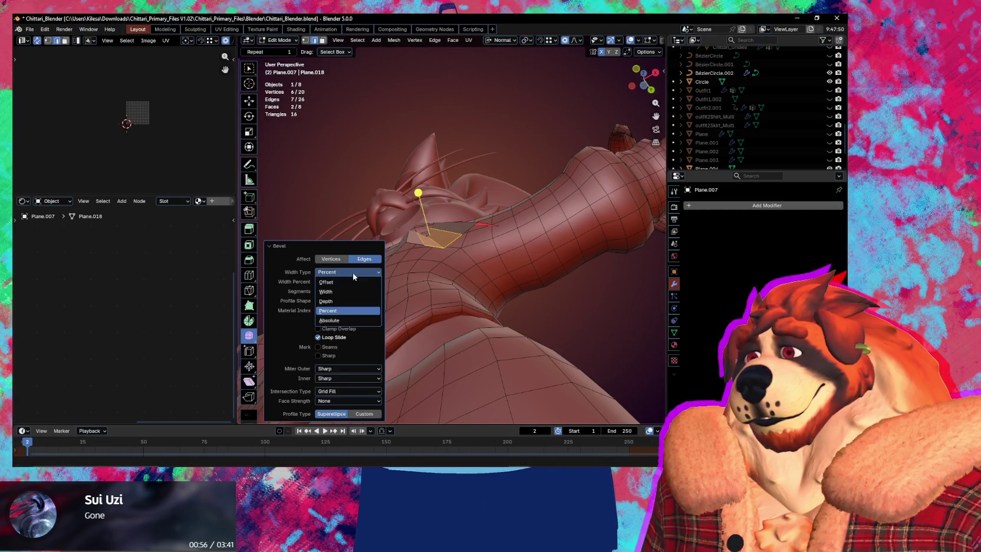
click(349, 283)
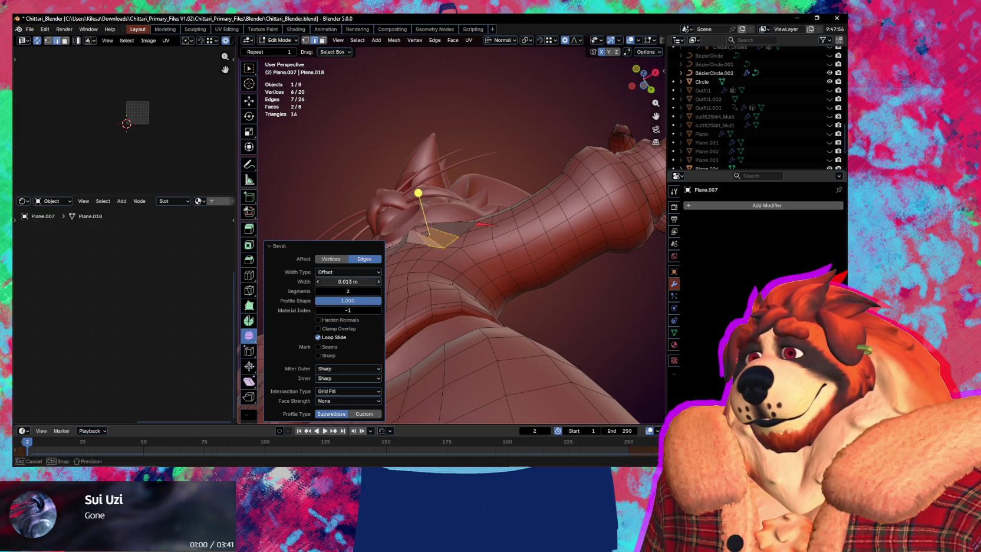
Step: Finish the bevel at 0.019 m width, 2 segments and 0.5 profile shape
middle_drag(463, 295, 466, 325)
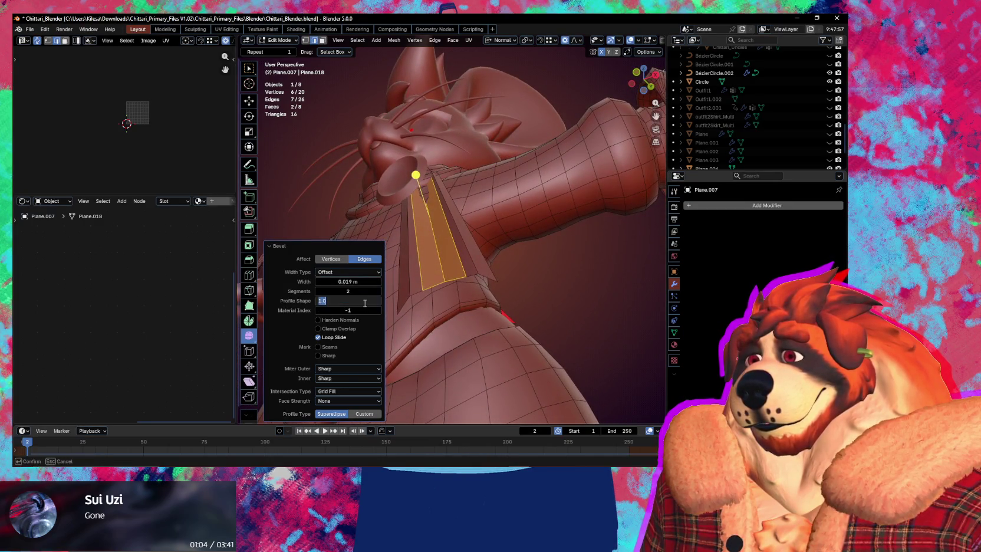
text(.5)
key(Return)
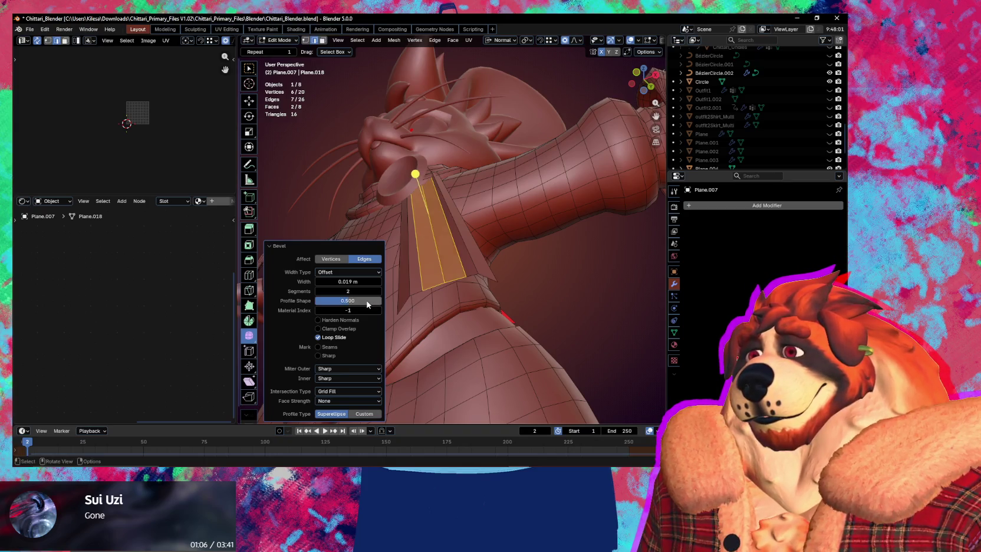
middle_drag(454, 298, 454, 260)
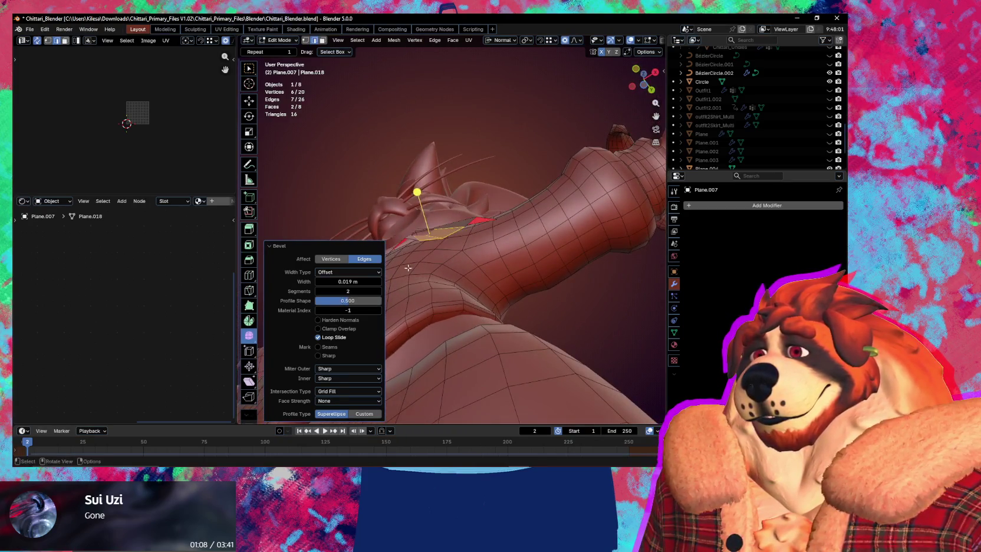
mouse_move(448, 312)
middle_down()
mouse_move(474, 391)
mouse_move(465, 350)
mouse_move(511, 329)
mouse_move(442, 302)
mouse_move(433, 330)
mouse_move(444, 318)
mouse_move(544, 323)
mouse_move(532, 344)
middle_up()
Step: Select the whole Plane.007 strip and inset its faces by 0.00395 m
key(a)
key(i)
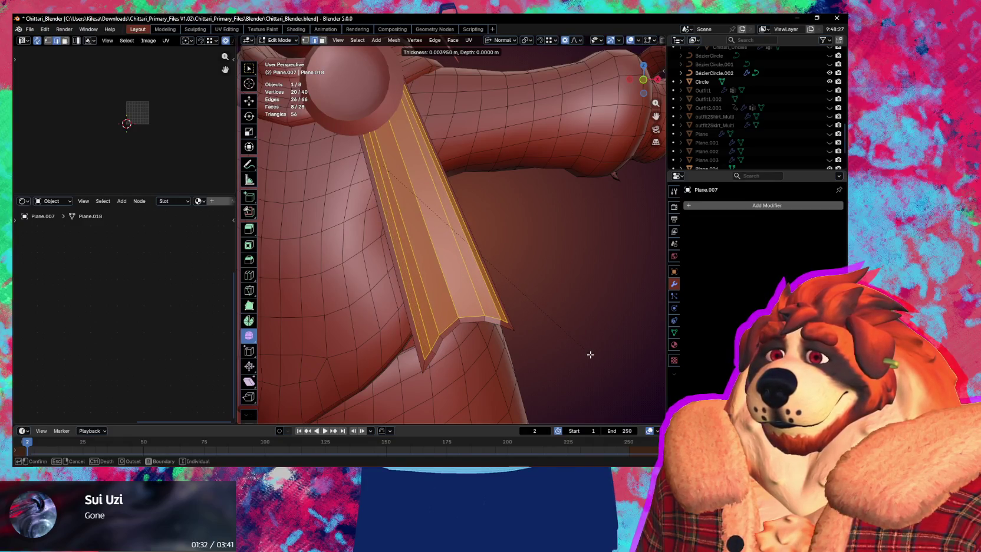
click(590, 354)
middle_drag(576, 346, 537, 309)
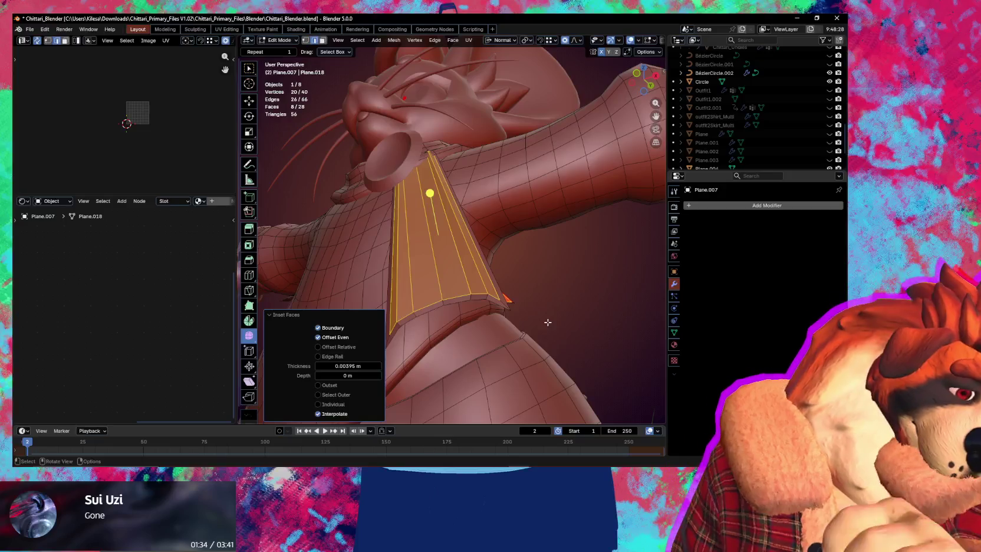
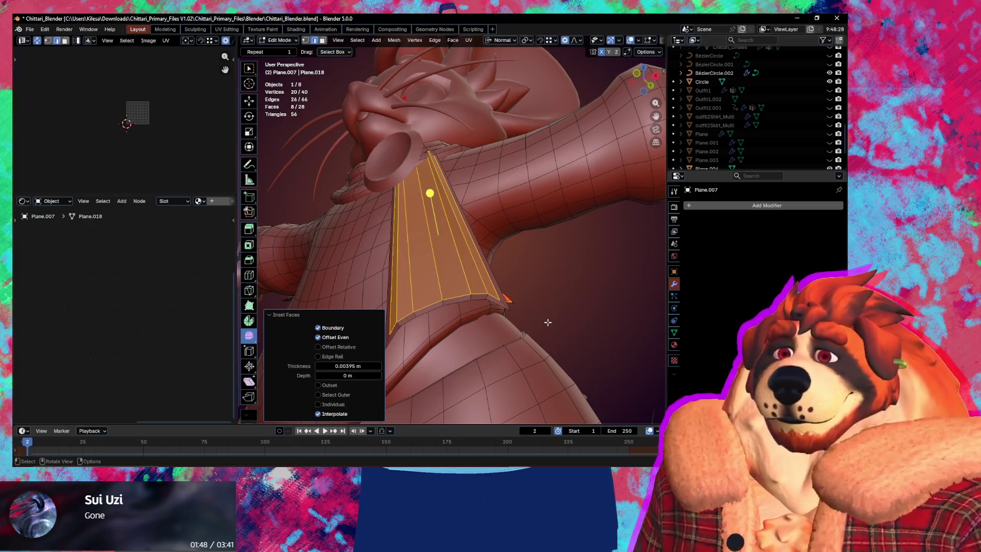
Step: Push the chest strip about 0.0035 m outward along its normal
middle_drag(548, 323, 589, 313)
key(g)
key(z)
key(z)
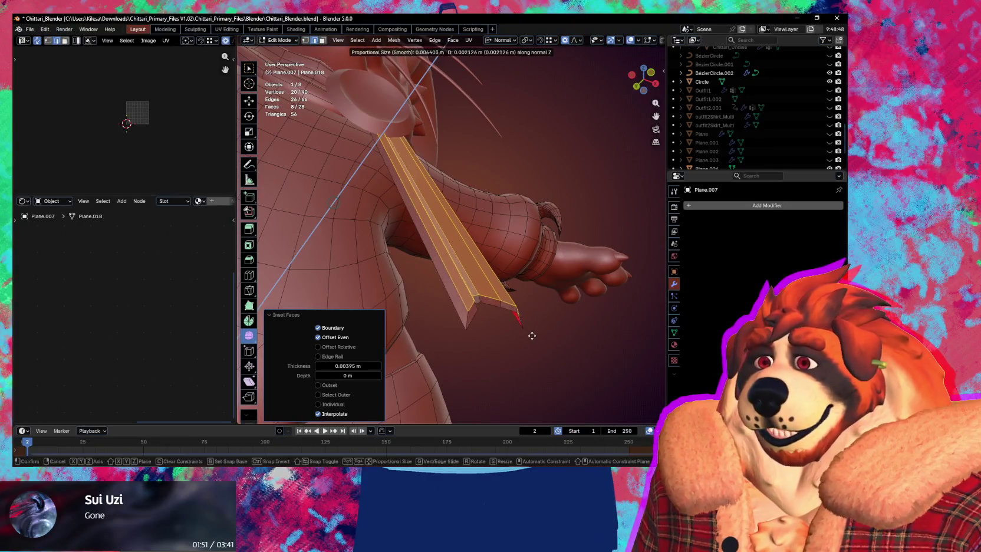
click(534, 336)
mouse_move(534, 335)
middle_down()
mouse_move(444, 344)
mouse_move(453, 276)
mouse_move(489, 284)
mouse_move(399, 344)
mouse_move(453, 315)
middle_up()
Step: Select all the connected faces of the chest strip
key(a)
click(445, 262)
key(l)
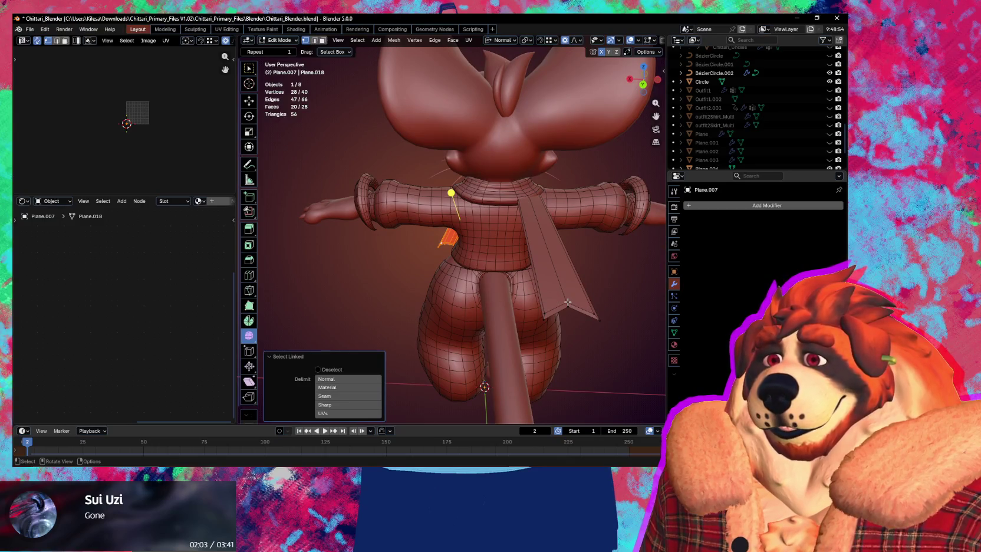
key(l)
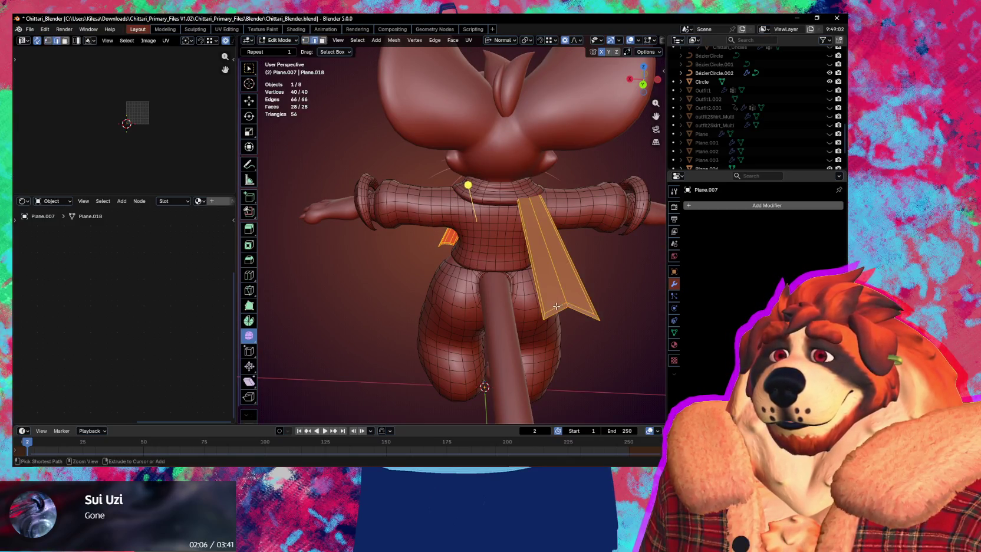
mouse_move(416, 299)
middle_down()
mouse_move(488, 278)
mouse_move(472, 272)
mouse_move(565, 322)
middle_up()
scroll(488, 278, up, 3)
key(l)
key(i)
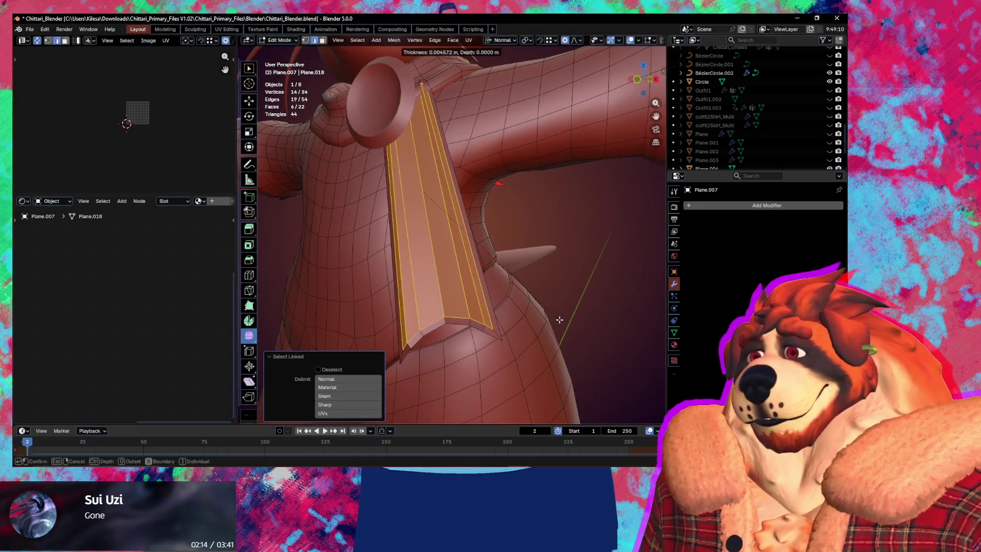
Step: Inset the strip faces with Edge Rail, 0.003735 m thick and 0.0031 m deep
click(561, 319)
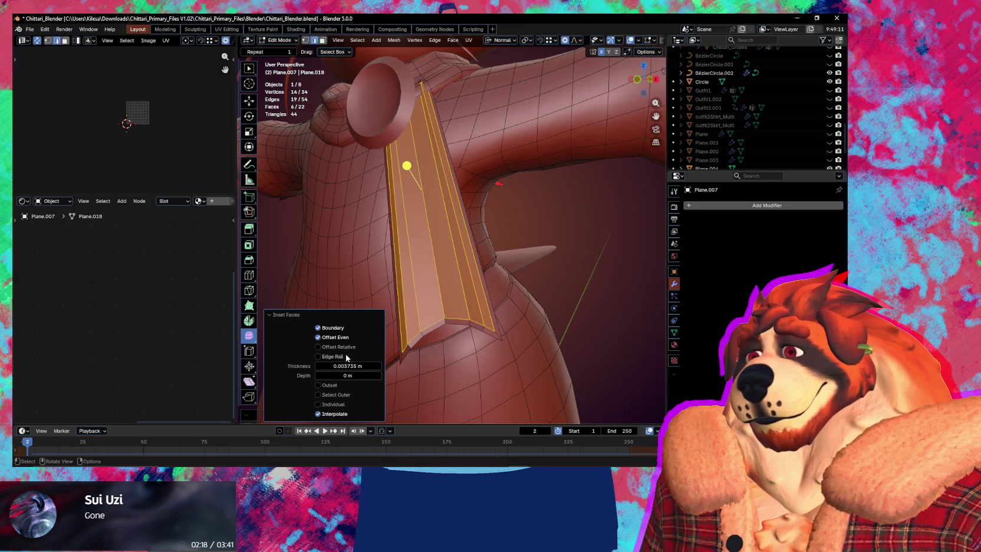
click(318, 357)
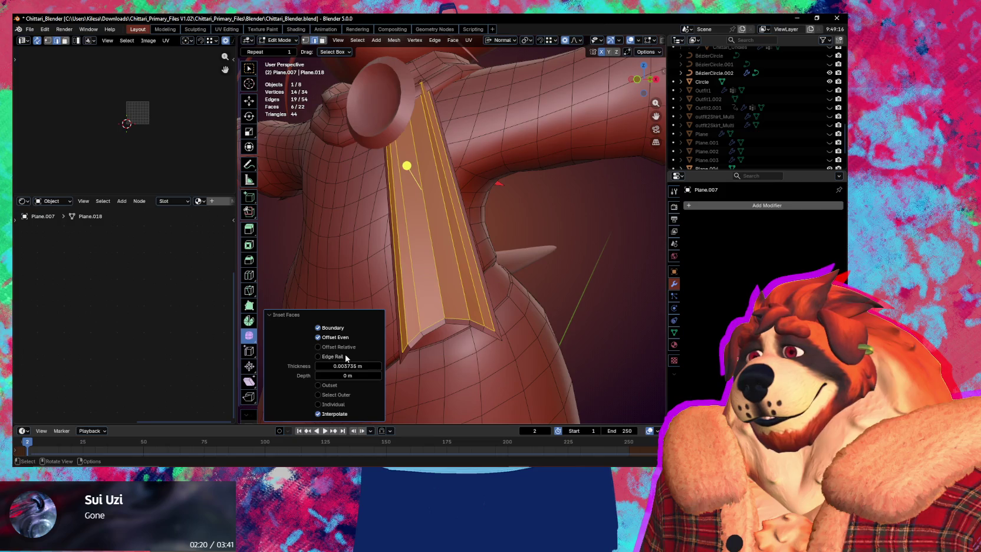
mouse_move(476, 358)
middle_down()
mouse_move(492, 338)
mouse_move(488, 357)
mouse_move(530, 335)
middle_up()
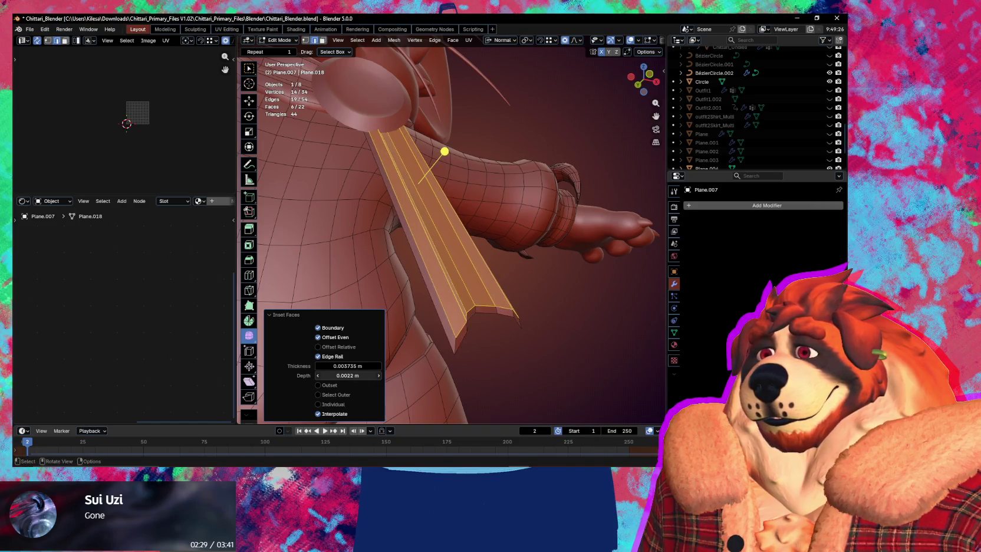
middle_drag(487, 379, 426, 378)
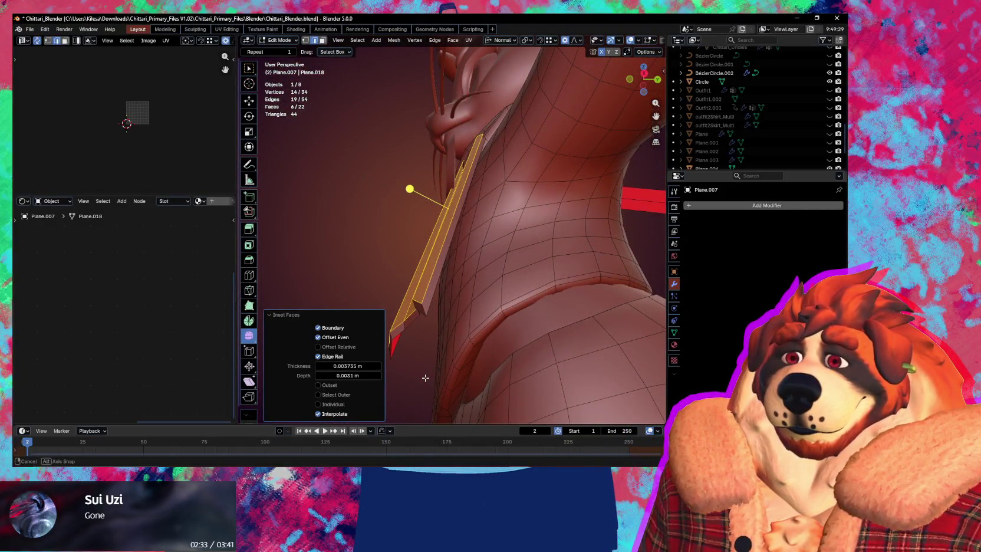
mouse_move(426, 378)
middle_down()
mouse_move(446, 306)
mouse_move(441, 323)
middle_up()
Step: Extrude the chest strip about 0.0086 m along its normal and recalculate its normals outward
key(l)
key(e)
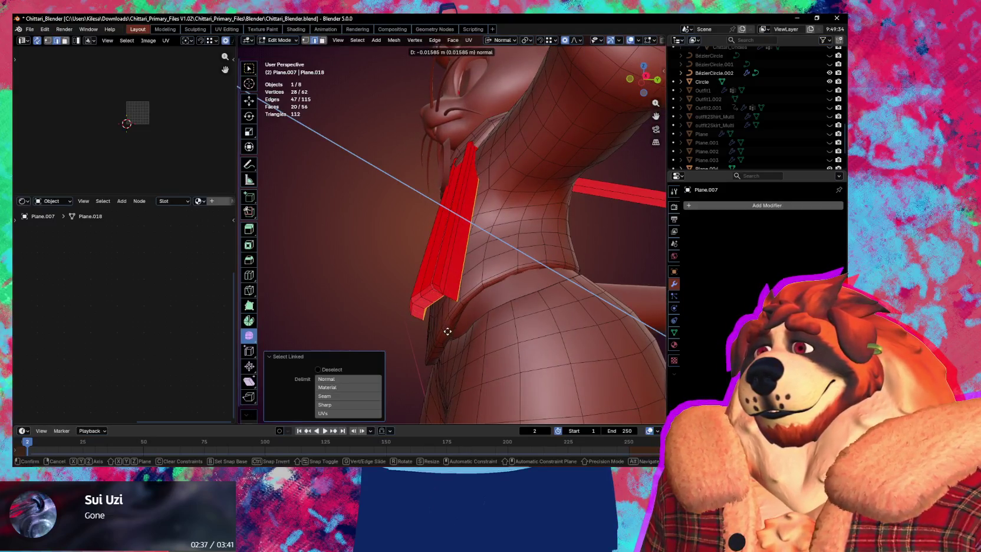
click(442, 328)
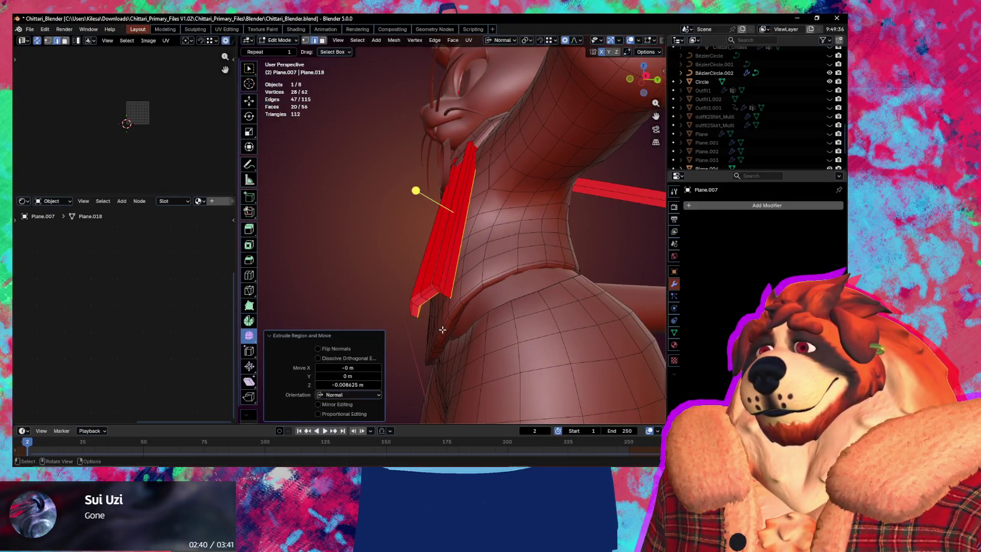
key(l)
key(shift+n)
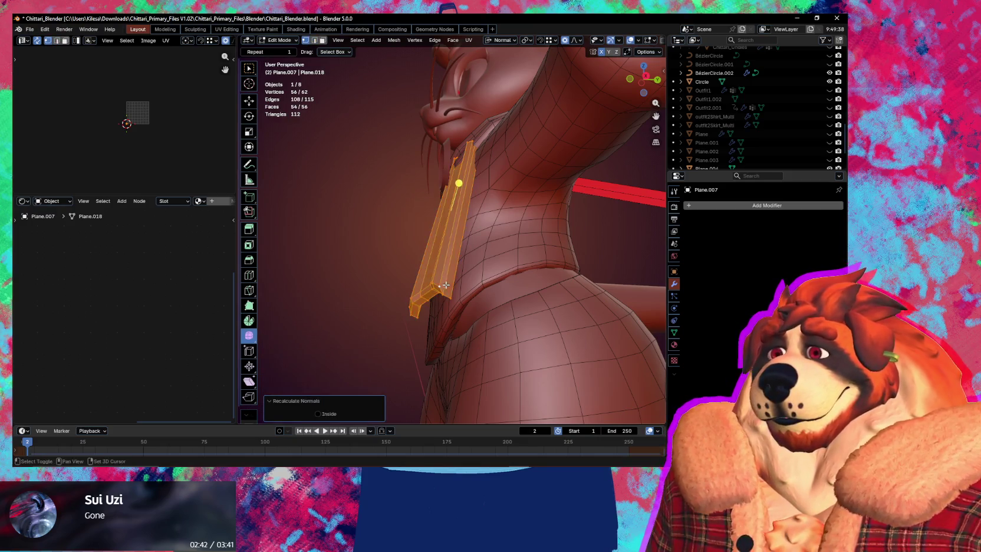
Step: Zoom in on the extruded strip's end and select one face on its top
mouse_move(451, 291)
middle_down()
mouse_move(512, 275)
mouse_move(451, 289)
middle_up()
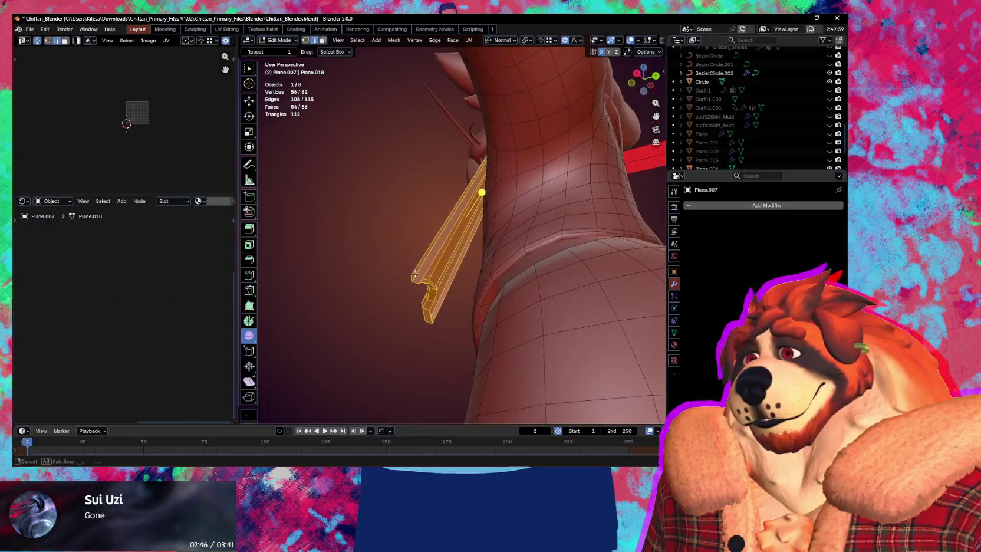
scroll(451, 289, up, 2)
scroll(442, 294, up, 2)
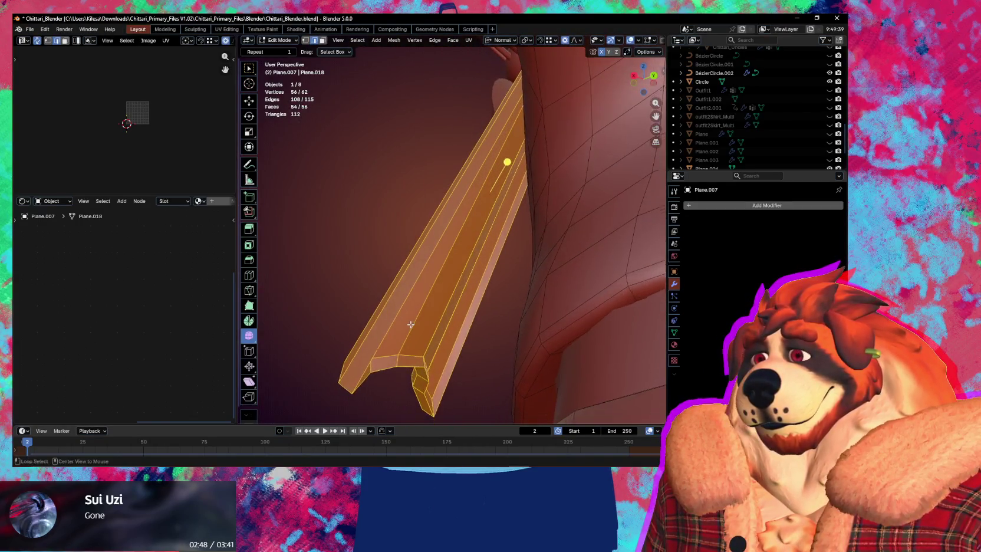
scroll(426, 301, up, 2)
middle_drag(427, 302, 449, 264)
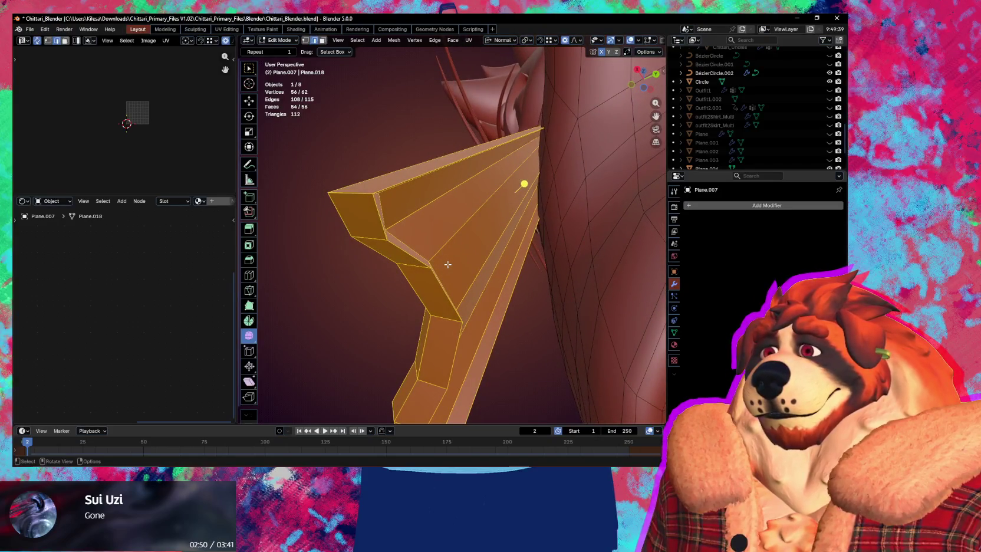
click(414, 204)
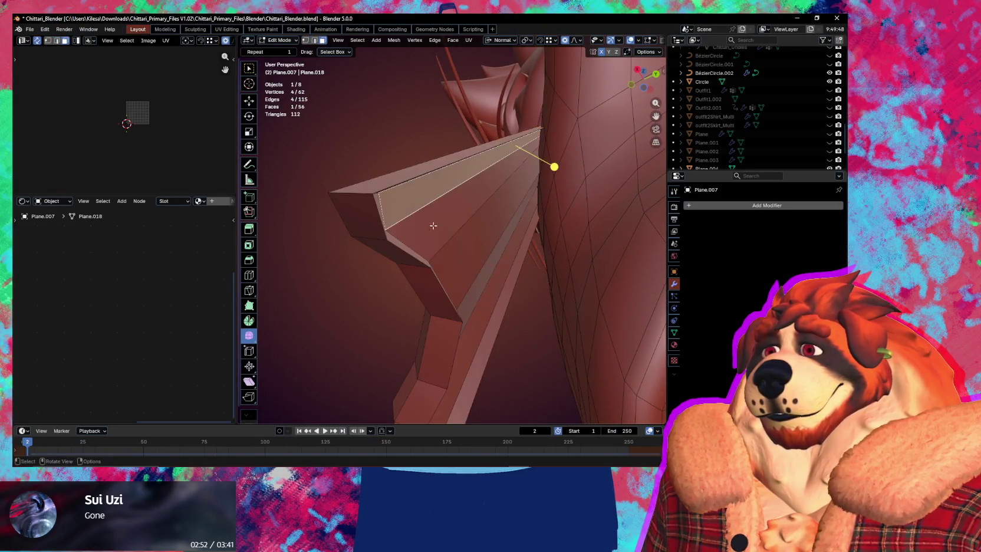
Step: Extend the face selection along the strip's raised ridge by shortest path
middle_drag(480, 303, 477, 327)
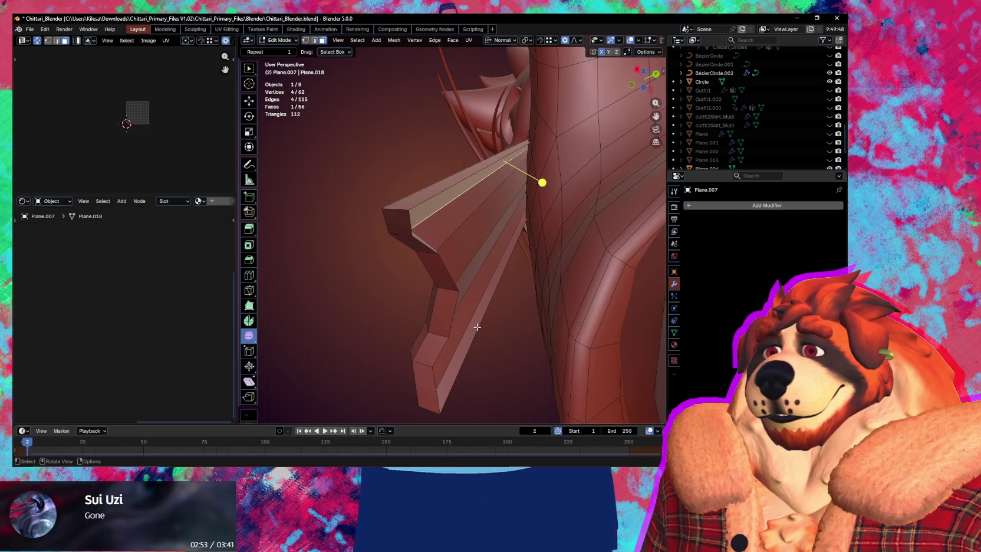
ctrl+click(455, 362)
middle_drag(454, 362, 456, 338)
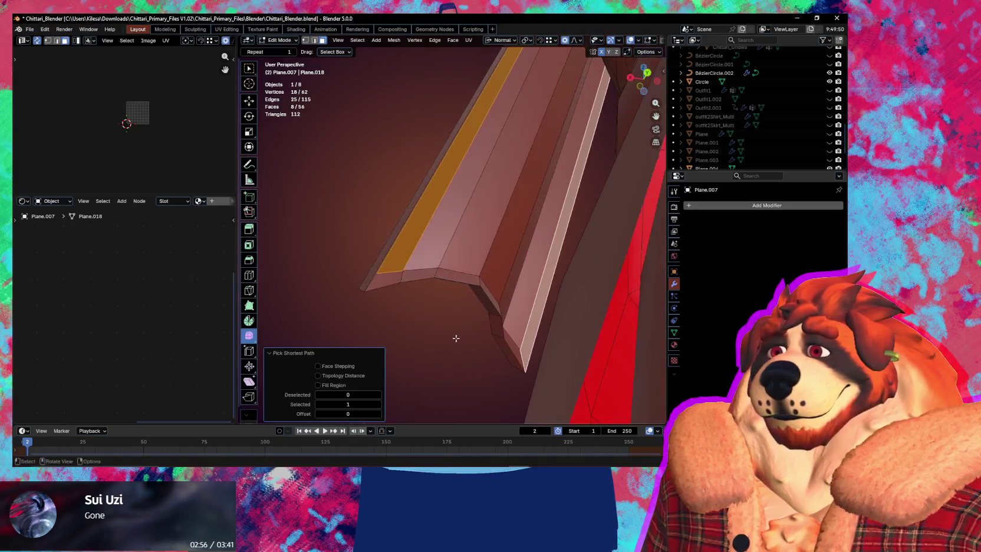
key(ctrl+z)
key(ctrl+shift+z)
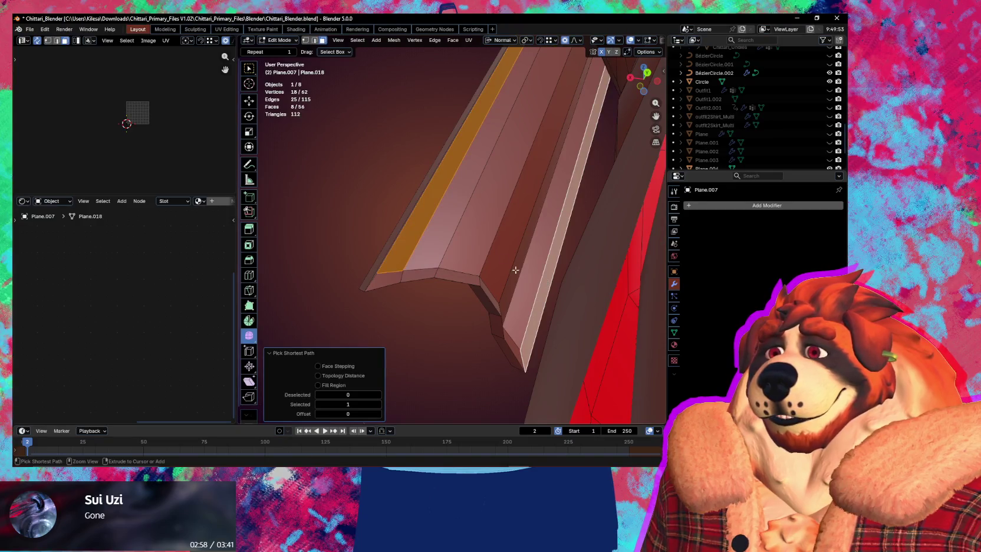
key(ctrl+z)
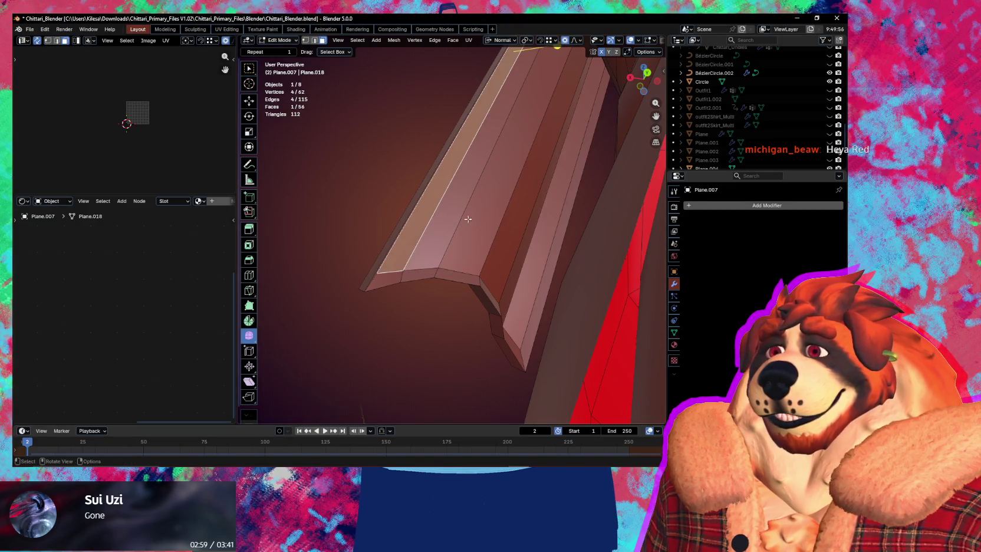
ctrl+click(490, 215)
ctrl+click(552, 252)
mouse_move(552, 252)
middle_down()
mouse_move(522, 221)
mouse_move(440, 209)
middle_up()
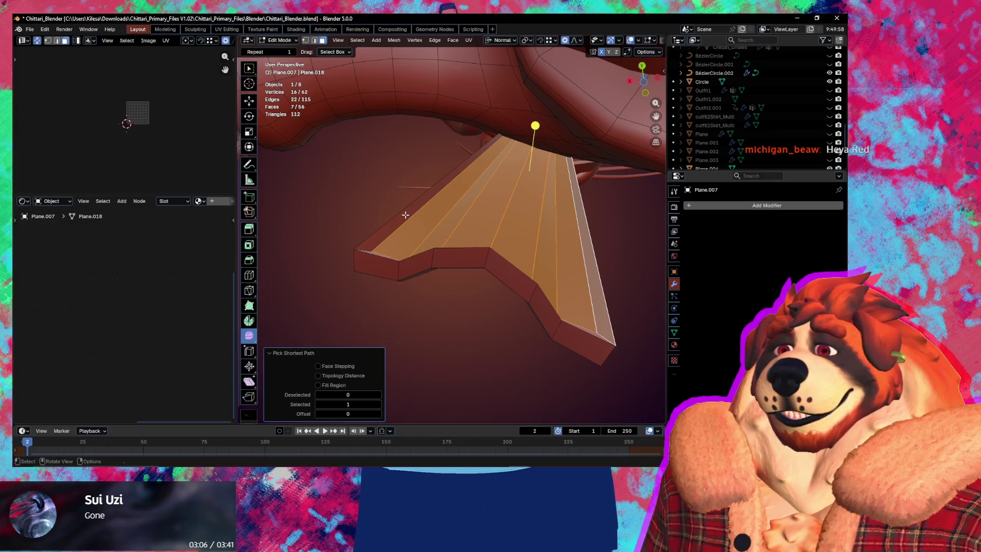
middle_drag(394, 235, 377, 254)
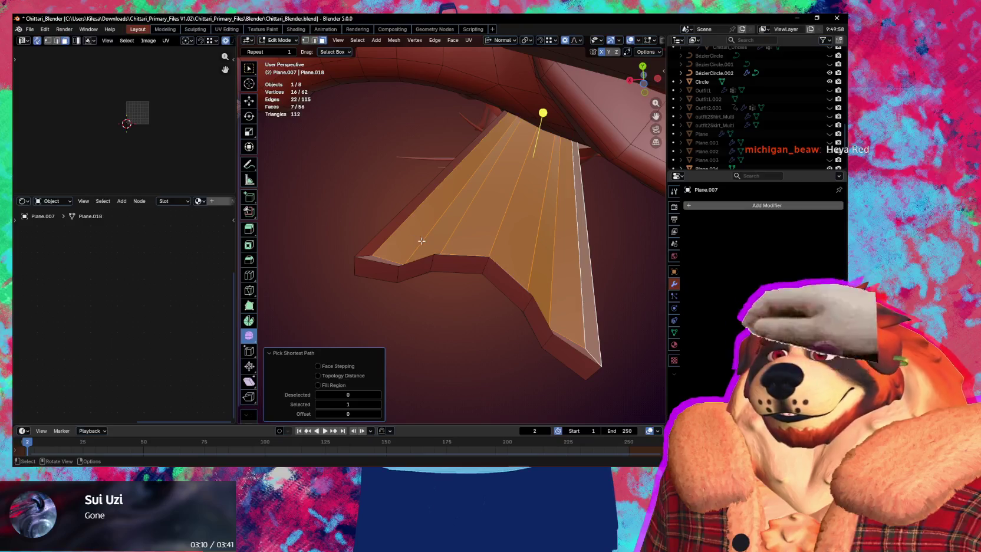
Step: Drop the edge face and grow the ridge selection to 20 faces
key(ctrl+z)
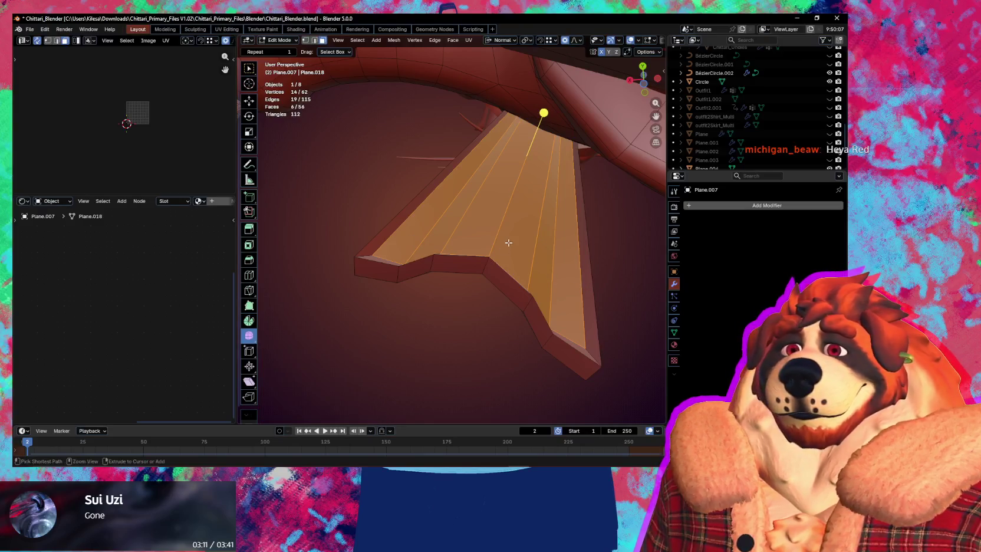
key(ctrl+KP_Add)
middle_drag(410, 243, 478, 270)
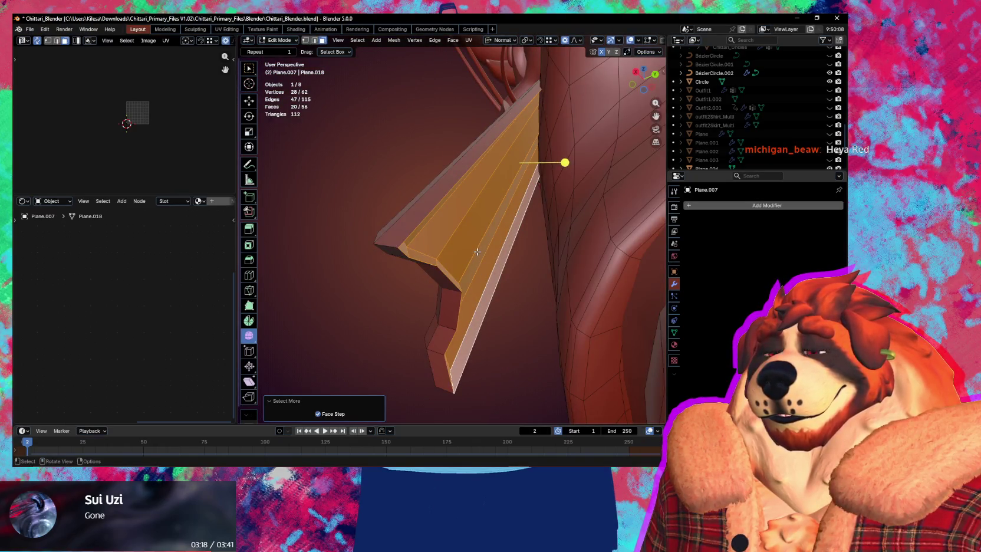
middle_drag(489, 259, 510, 273)
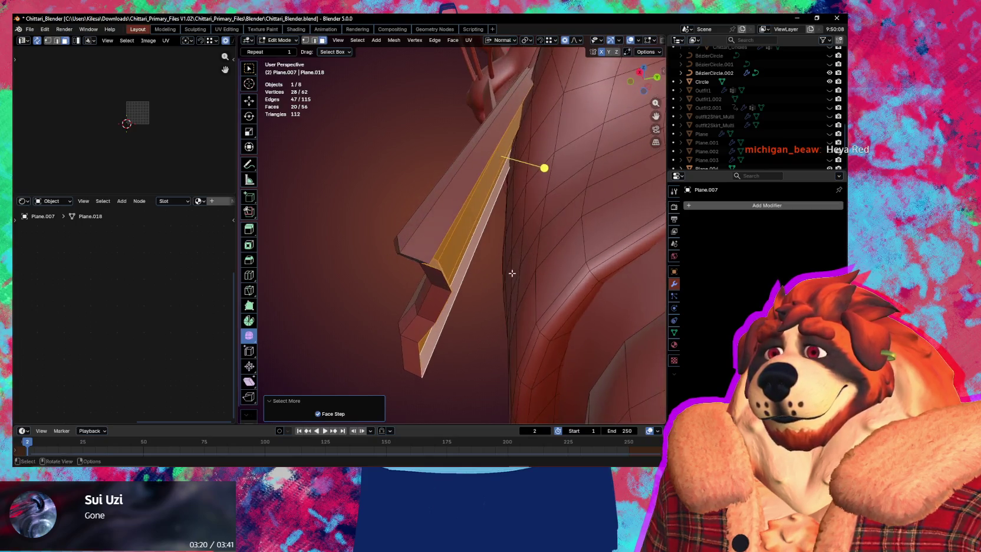
key(s)
key(z)
key(z)
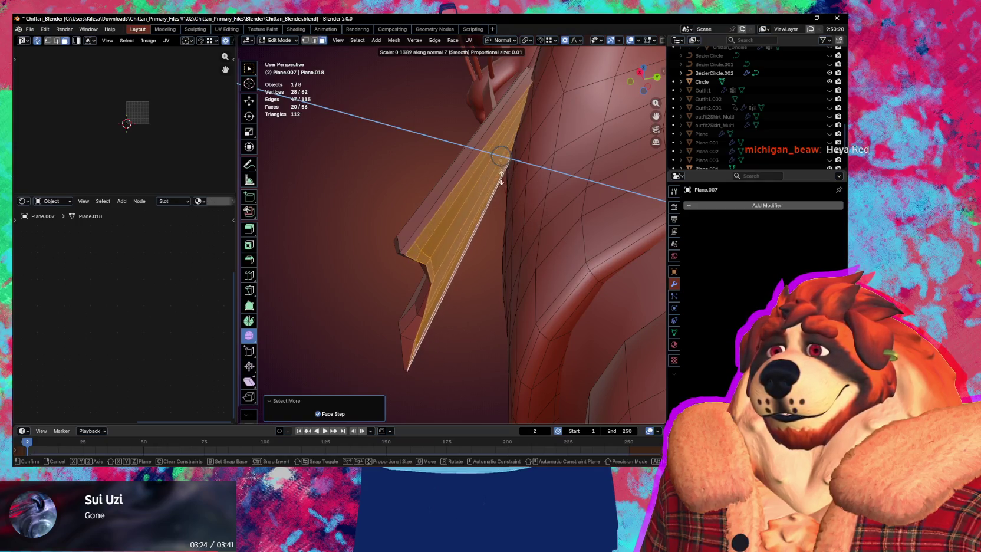
Step: Squash, shift and rescale the ridge along its normal to a scale of 1.331
click(505, 71)
key(g)
key(z)
key(z)
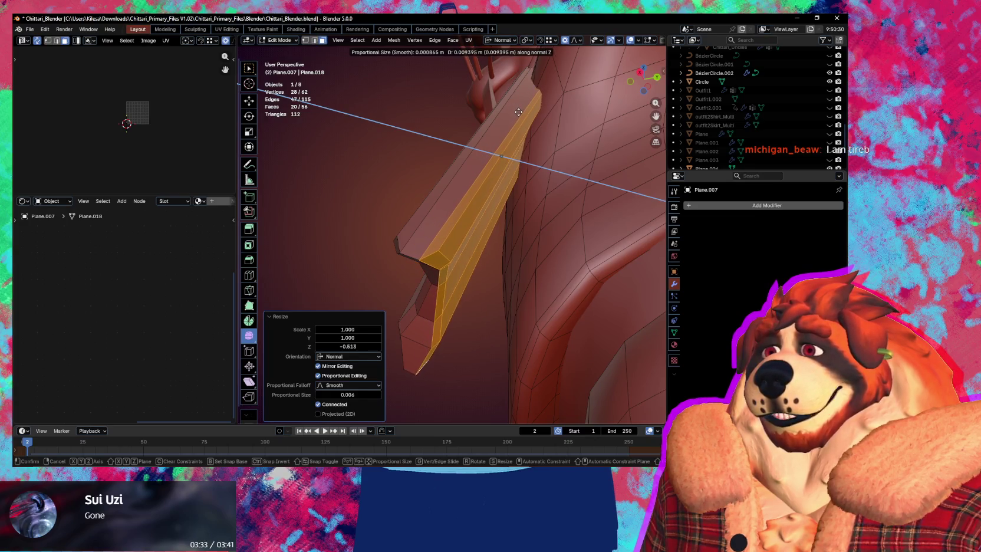
click(518, 112)
middle_drag(554, 171, 548, 219)
key(s)
key(z)
key(z)
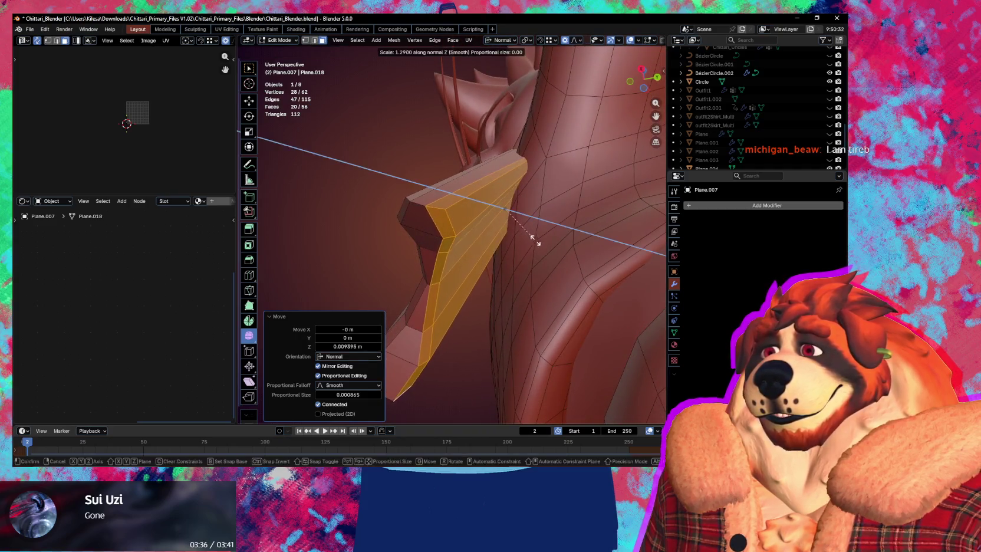
click(534, 243)
mouse_move(533, 244)
middle_down()
mouse_move(480, 272)
mouse_move(511, 309)
mouse_move(519, 302)
middle_up()
Step: Tilt the ridge -3.36° about X and move it -0.004034 m along its normal
key(r)
key(x)
click(595, 289)
mouse_move(596, 289)
middle_down()
mouse_move(616, 243)
mouse_move(654, 257)
mouse_move(573, 258)
mouse_move(532, 288)
mouse_move(583, 350)
mouse_move(502, 291)
mouse_move(574, 289)
mouse_move(495, 284)
mouse_move(392, 317)
mouse_move(480, 268)
middle_up()
key(g)
key(z)
click(569, 256)
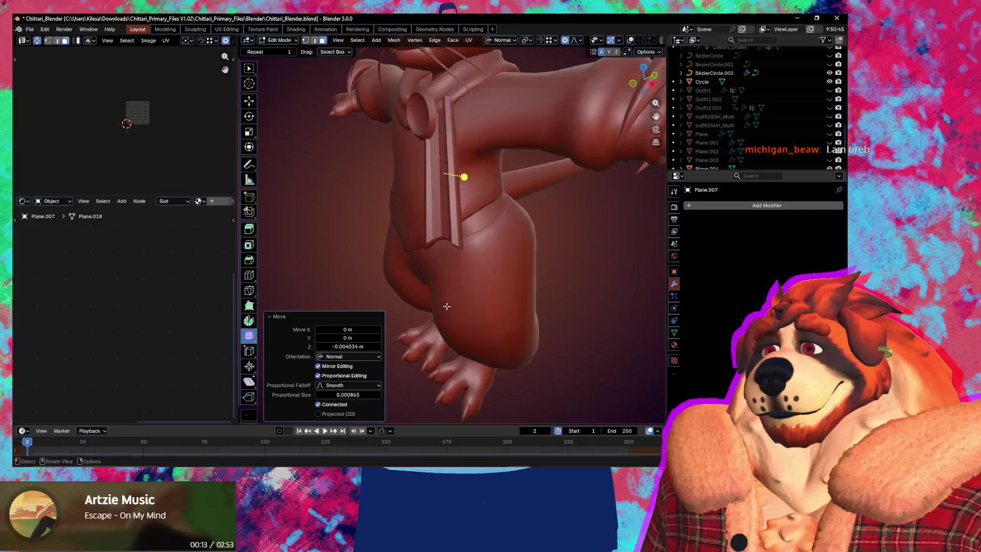
Step: Turn on the wireframe and statistics overlays and view the chest strap from the front
scroll(480, 268, up, 2)
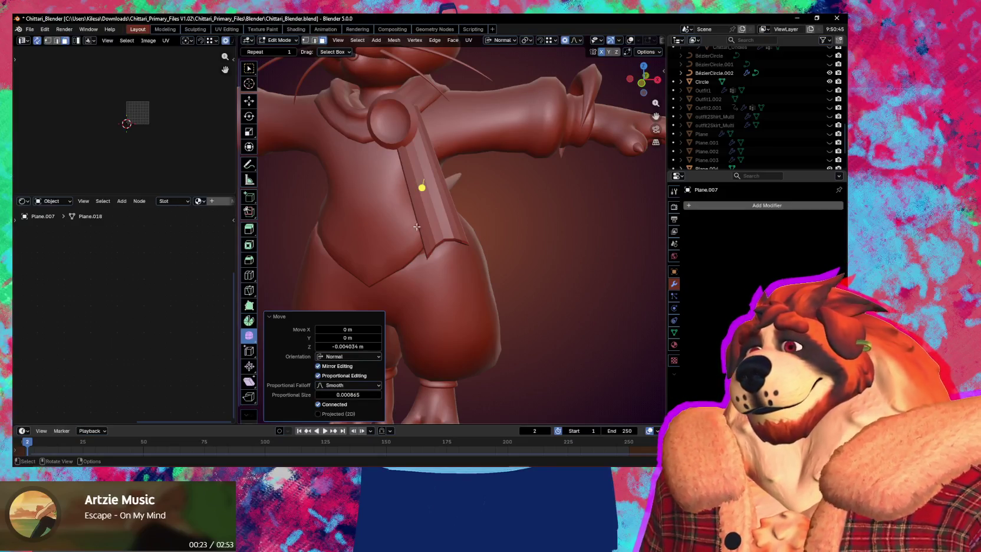
key(shift+alt+z)
mouse_move(422, 227)
middle_down()
mouse_move(458, 245)
mouse_move(431, 236)
mouse_move(393, 267)
mouse_move(413, 302)
middle_up()
scroll(393, 267, down, 3)
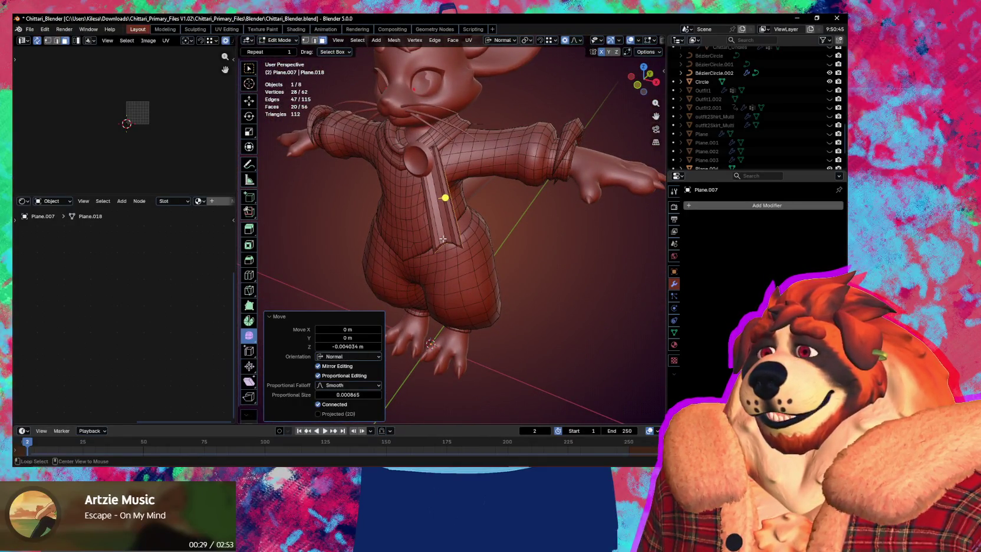
scroll(426, 237, up, 5)
scroll(426, 237, up, 3)
mouse_move(426, 238)
middle_down()
mouse_move(466, 152)
mouse_move(438, 203)
mouse_move(460, 201)
middle_up()
Step: Try rescaling the strap along its normal, then cancel so its size stays unchanged
key(s)
key(z)
key(z)
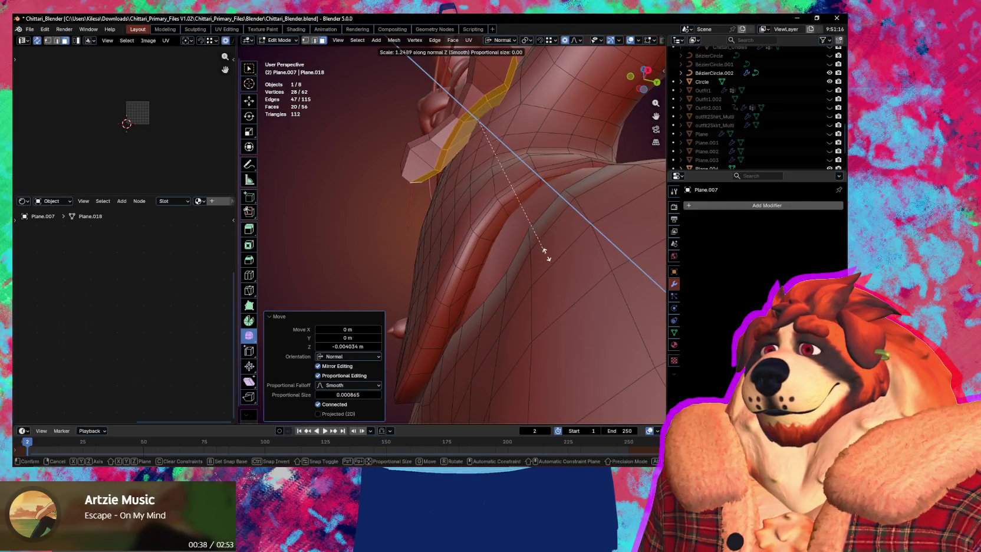
key(Escape)
mouse_move(576, 278)
middle_down()
mouse_move(455, 265)
mouse_move(492, 262)
middle_up()
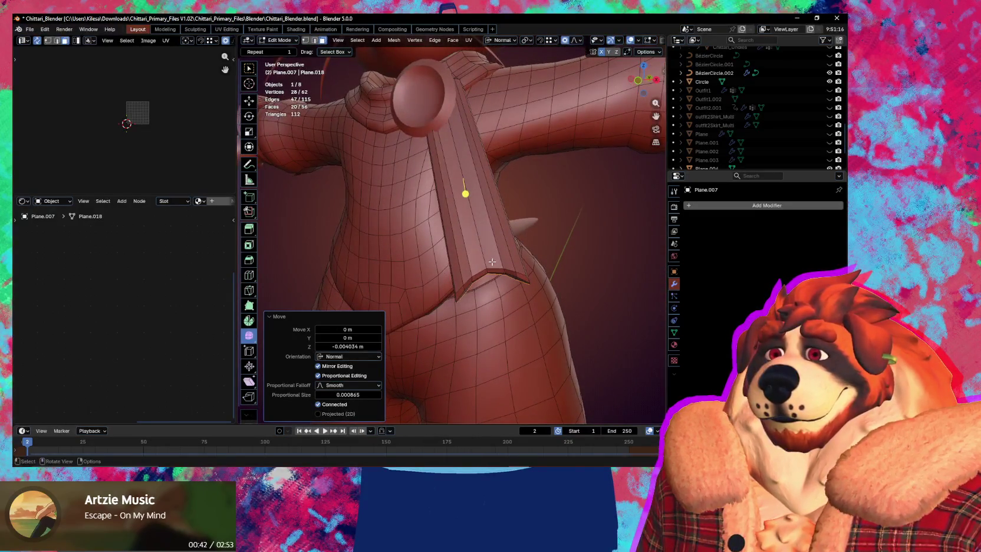
mouse_move(494, 243)
middle_down()
mouse_move(446, 232)
mouse_move(527, 223)
mouse_move(463, 221)
middle_up()
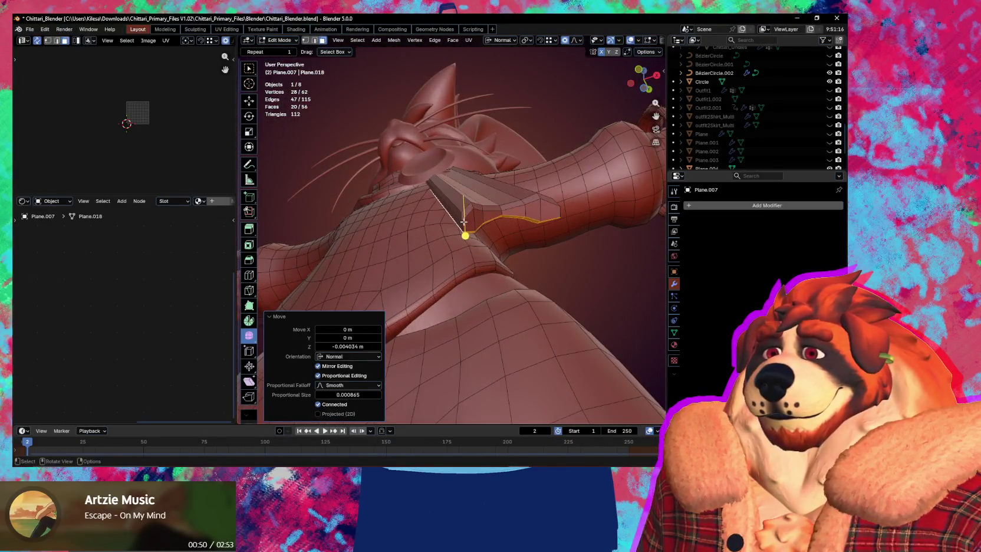
Step: Add a centred loop cut, then eight evenly spaced loop cuts along the strap
key(ctrl+r)
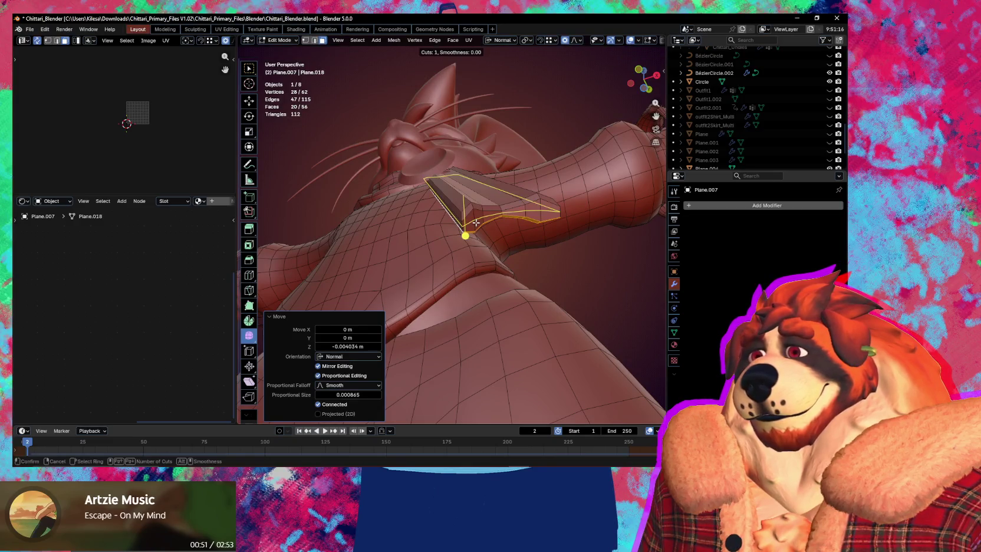
click(475, 223)
right_click(475, 223)
middle_drag(475, 223, 484, 235)
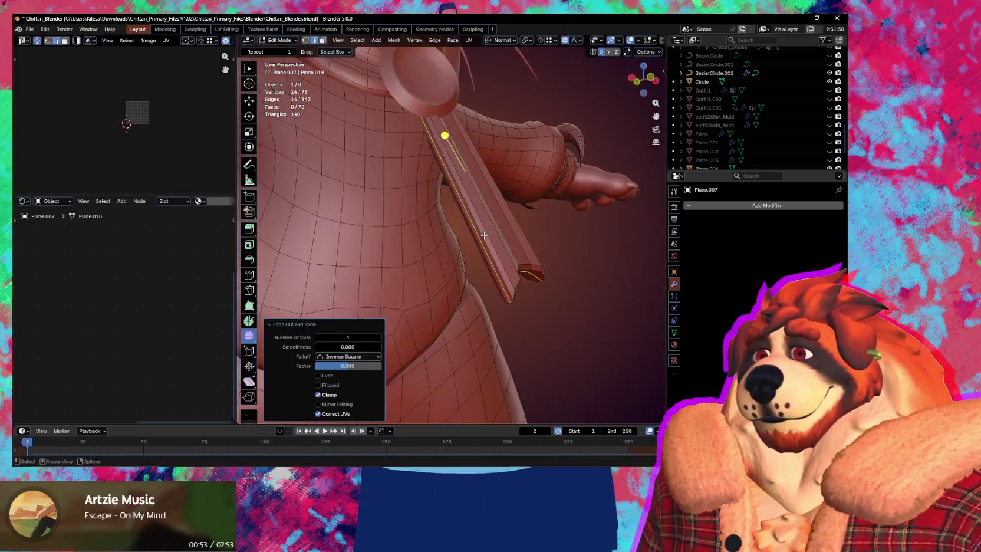
key(ctrl+r)
scroll(472, 174, up, 7)
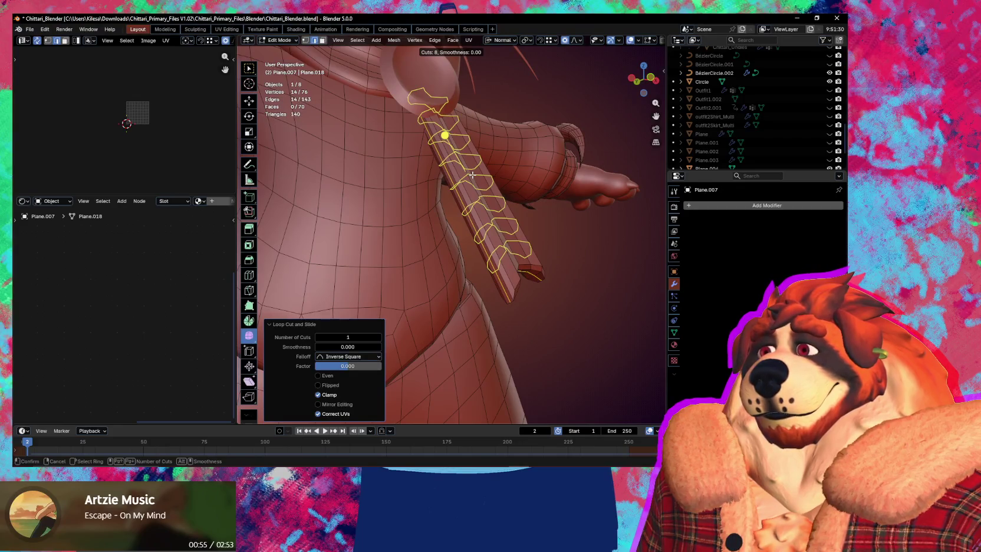
click(473, 175)
right_click(473, 174)
mouse_move(496, 195)
middle_down()
mouse_move(476, 293)
mouse_move(452, 293)
middle_up()
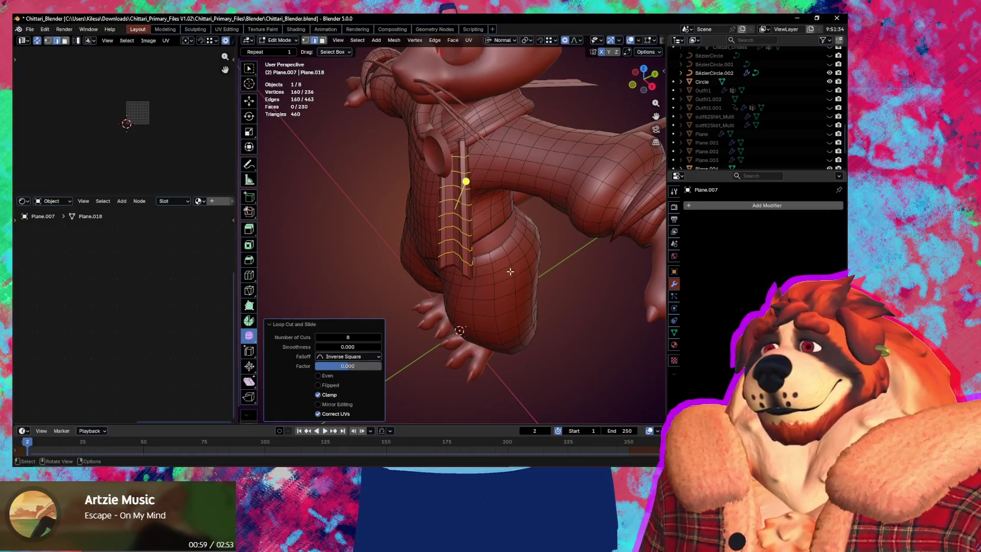
middle_drag(510, 271, 518, 243)
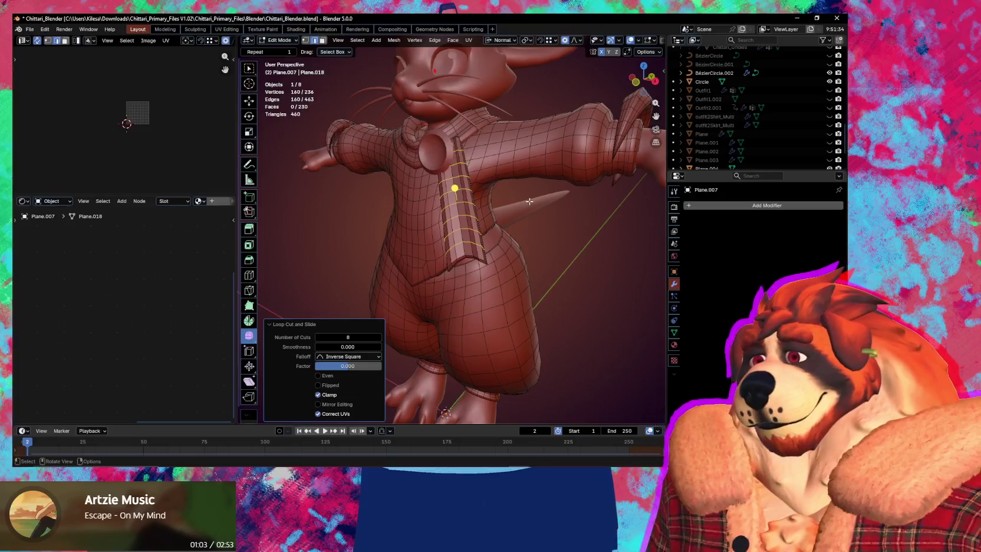
Step: From a side view, select a vertex on the stray piece
mouse_move(496, 189)
middle_down()
mouse_move(468, 226)
mouse_move(590, 195)
middle_up()
scroll(589, 195, down, 3)
click(629, 184)
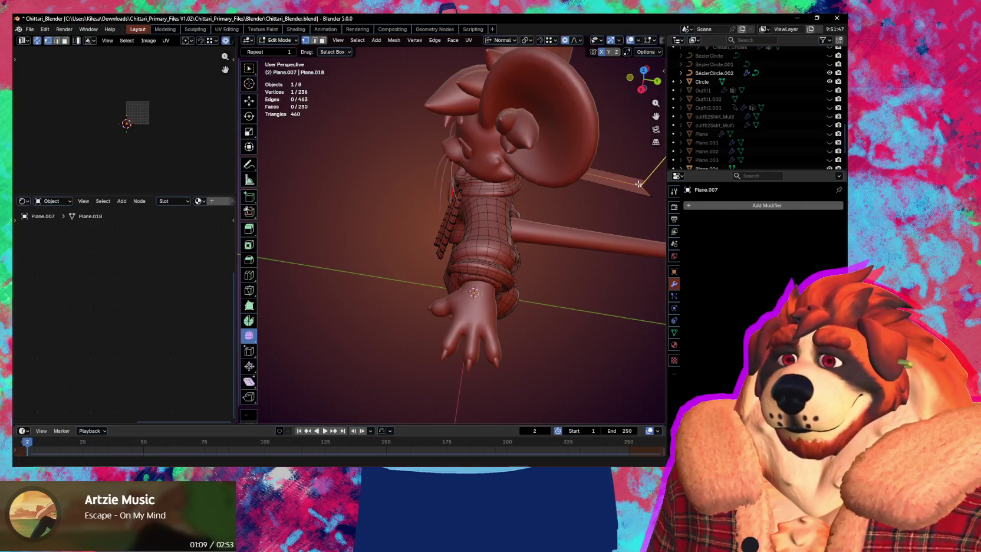
Step: Delete the vertices of the whole stray piece
key(l)
key(x)
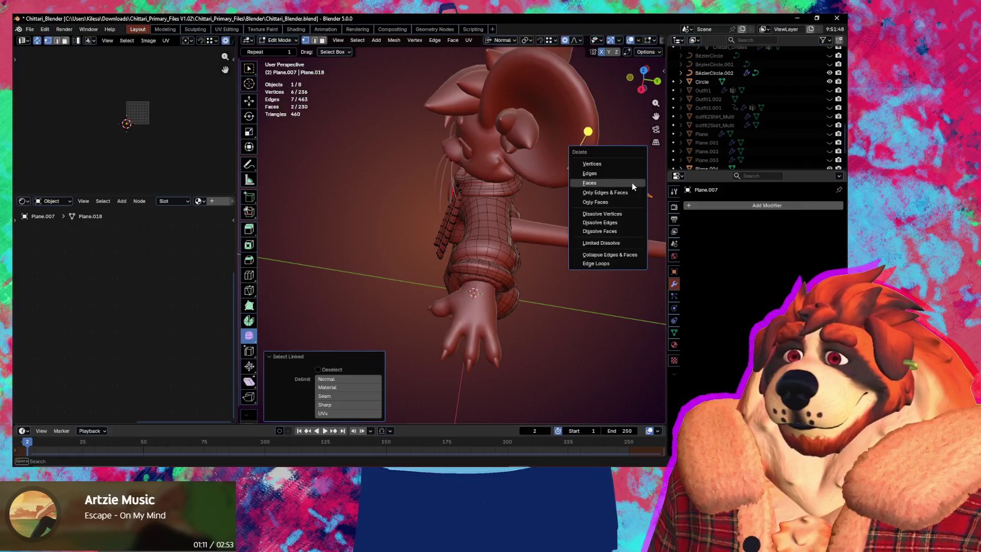
click(627, 162)
middle_drag(627, 162, 435, 239)
Step: Duplicate the whole strap and drop the copy near the character's back
key(l)
scroll(449, 239, down, 2)
key(shift+d)
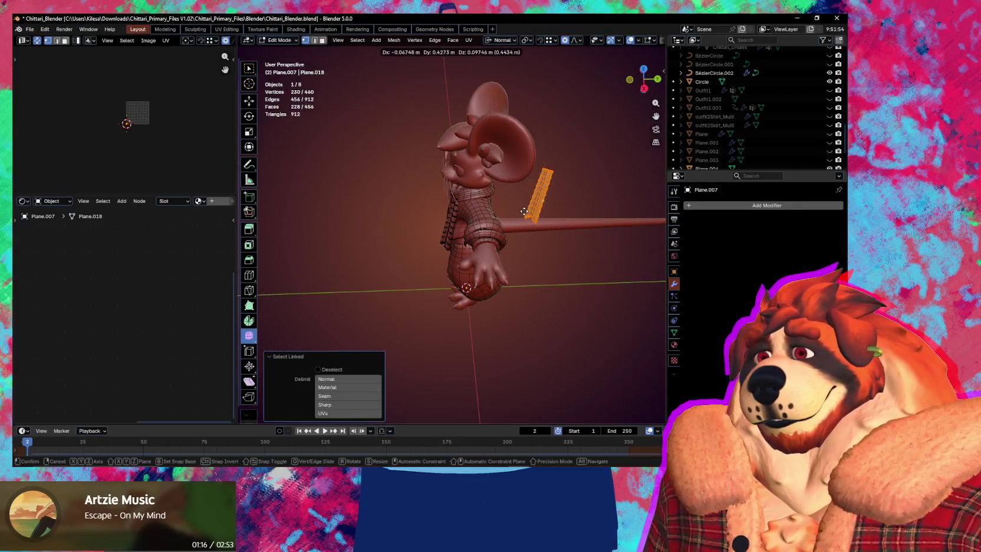
click(552, 215)
middle_drag(551, 216, 483, 198)
Step: Rotate the copy upright and tilt it to a new angle
key(r)
click(496, 208)
key(r)
key(z)
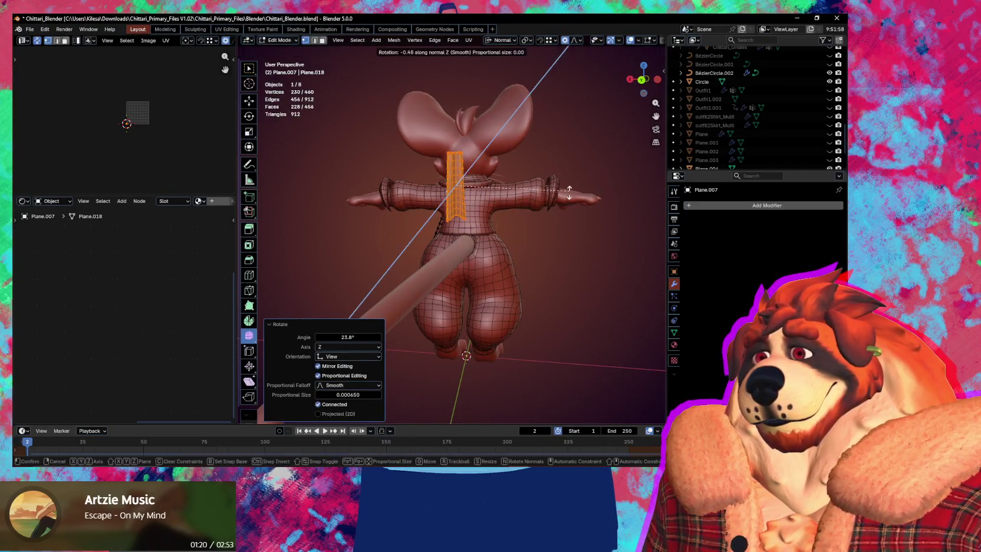
key(z)
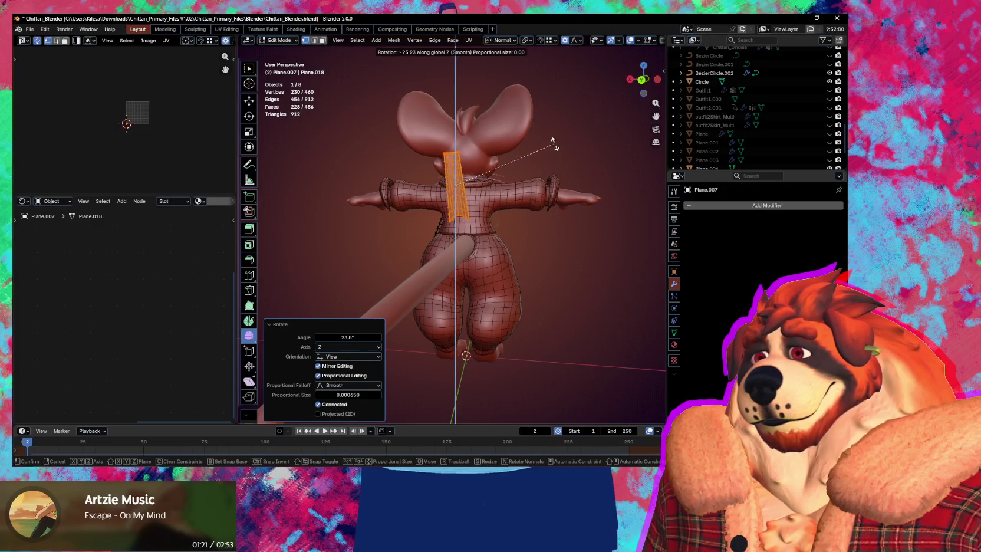
key(z)
middle_drag(587, 223, 554, 283)
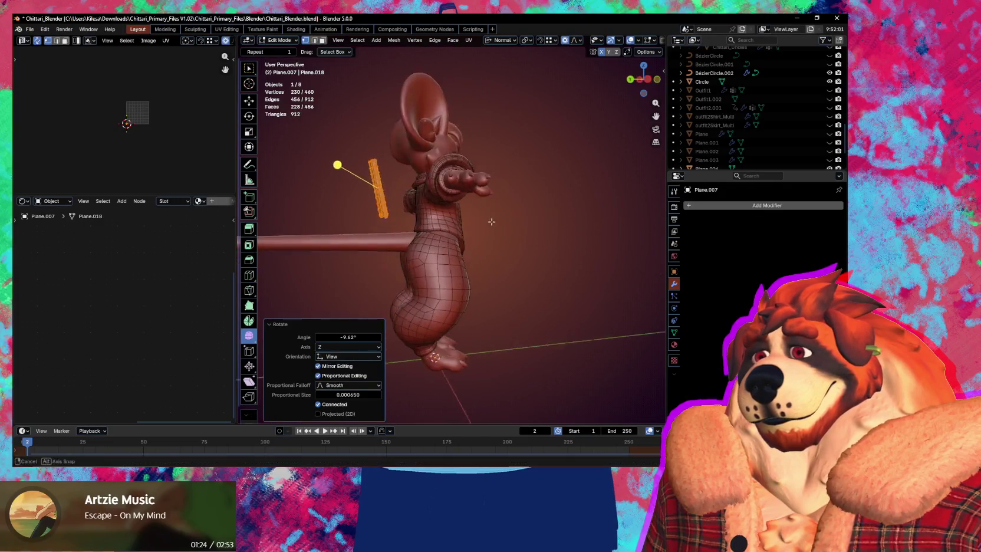
click(424, 301)
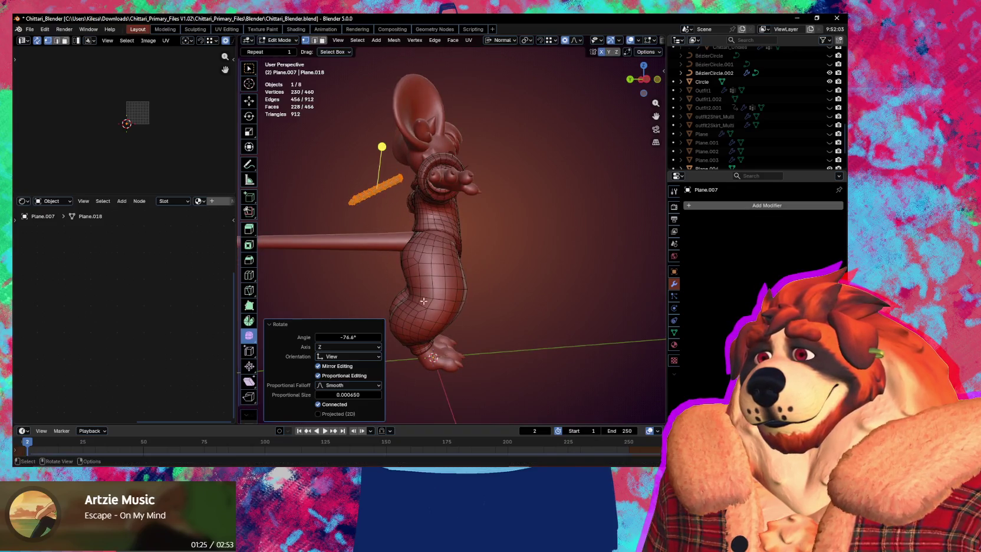
Step: Tumble the copy freely, then reduce its rotation to 3.37°
key(r)
key(r)
click(570, 185)
key(r)
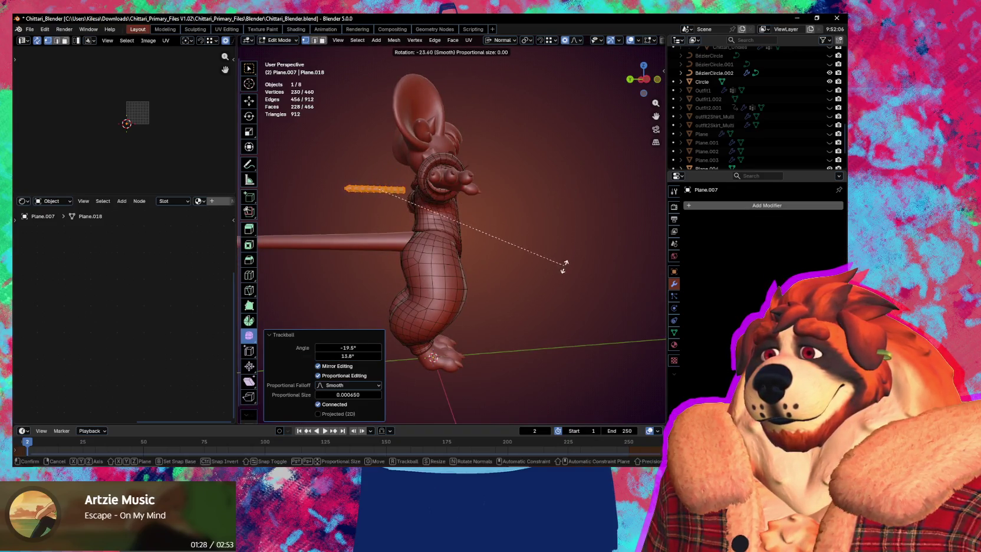
click(560, 268)
middle_drag(533, 276, 592, 285)
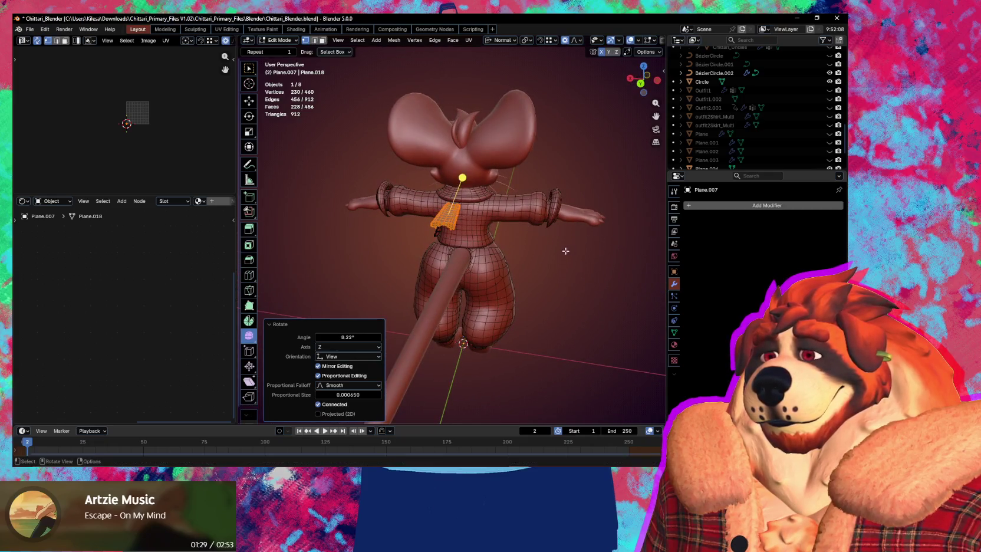
middle_drag(566, 250, 576, 176)
key(r)
click(587, 227)
mouse_move(583, 258)
middle_down()
mouse_move(583, 281)
mouse_move(478, 303)
mouse_move(565, 276)
middle_up()
Step: Reposition the copy near the spine and twist it -7.37° about its vertical axis
key(g)
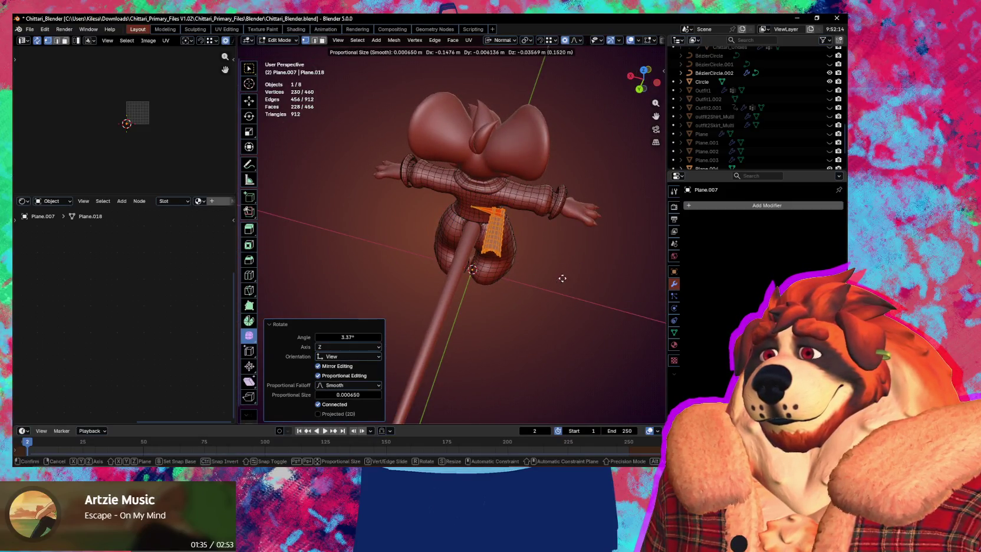
key(Escape)
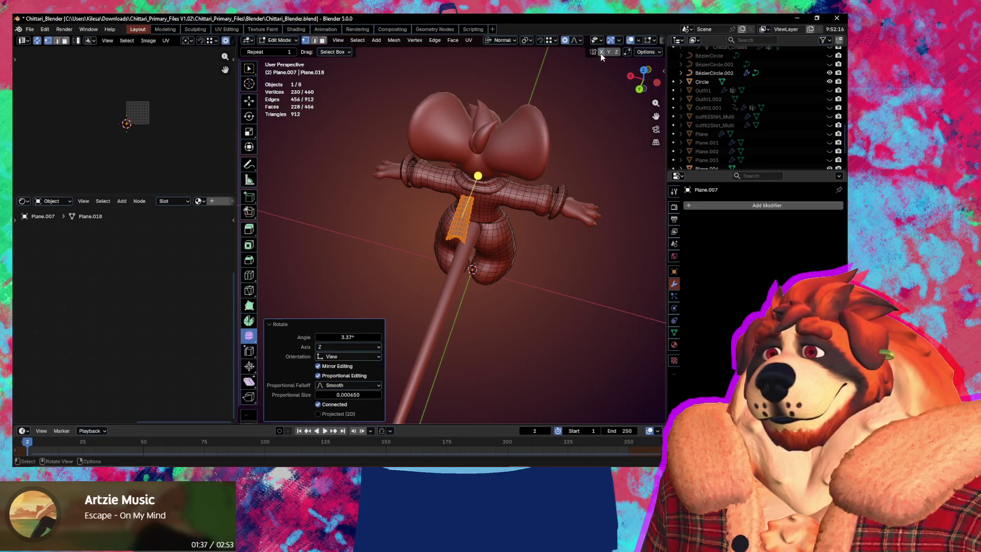
key(g)
click(564, 254)
mouse_move(567, 254)
middle_down()
mouse_move(561, 283)
mouse_move(500, 245)
mouse_move(401, 217)
mouse_move(535, 291)
mouse_move(522, 207)
mouse_move(556, 175)
mouse_move(578, 175)
mouse_move(521, 175)
mouse_move(496, 140)
mouse_move(517, 188)
middle_up()
key(r)
key(z)
key(z)
click(567, 291)
Step: Slide a top-end vertex of the copied strap 0.467 along its edge
scroll(491, 267, up, 5)
click(464, 201)
key(g)
key(g)
click(484, 217)
mouse_move(485, 217)
middle_down()
mouse_move(491, 267)
mouse_move(457, 289)
mouse_move(340, 193)
mouse_move(478, 244)
middle_up()
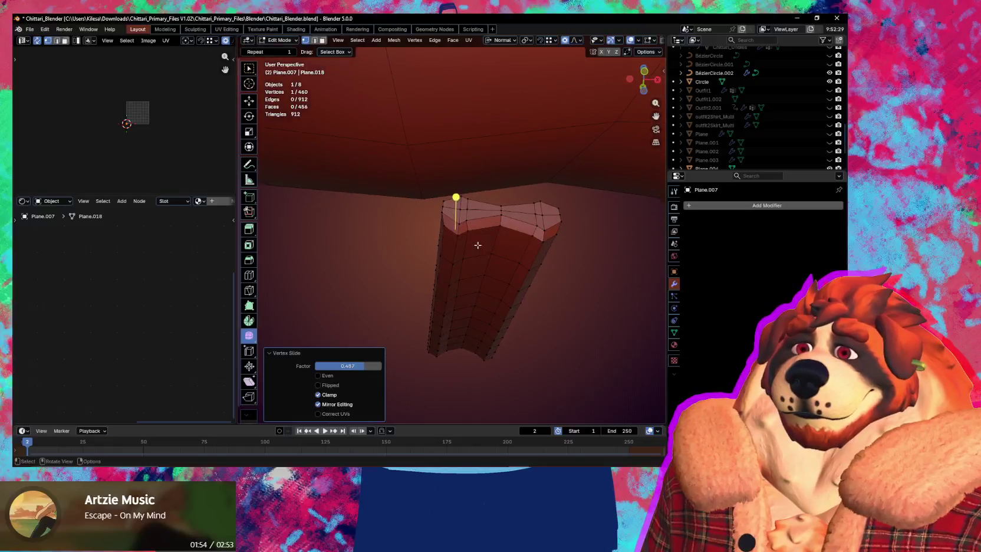
Step: Delete the faces along the copy's top edge, leaving 444 faces
click(476, 210)
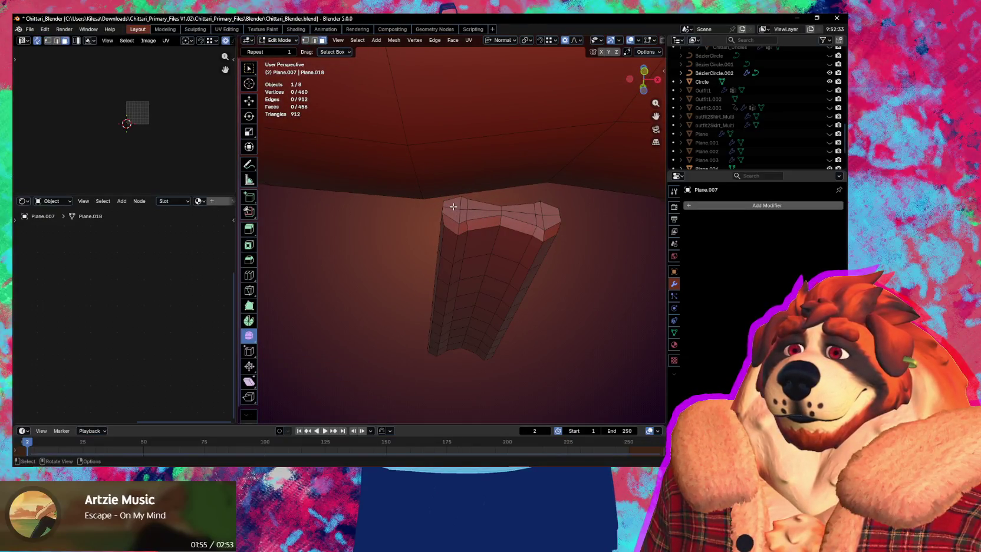
ctrl+click(550, 223)
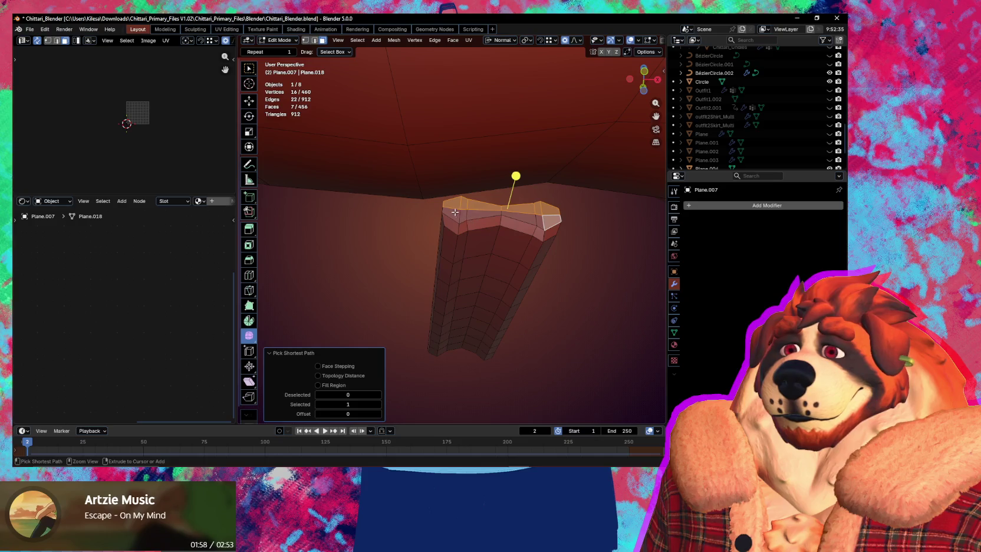
key(x)
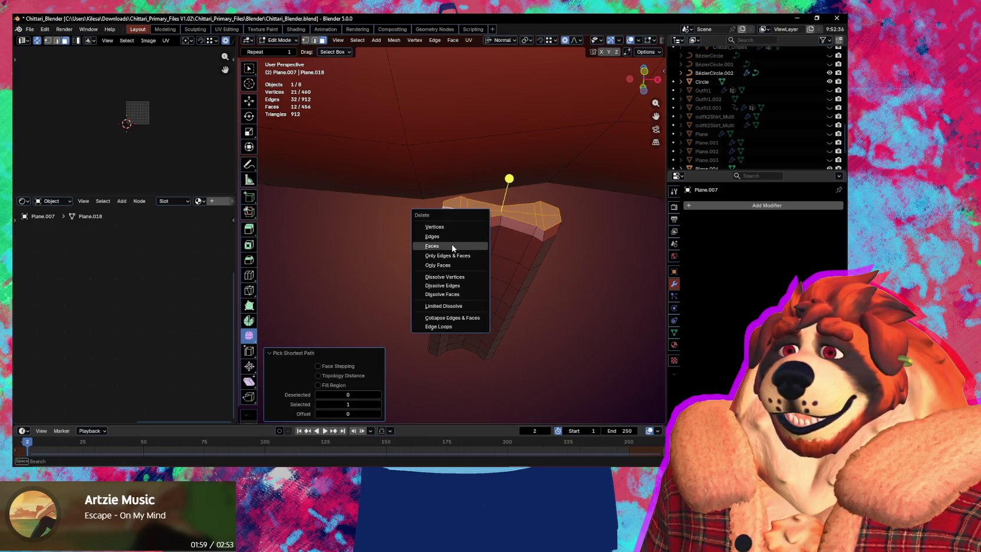
click(453, 246)
mouse_move(449, 245)
middle_down()
mouse_move(524, 318)
mouse_move(517, 287)
middle_up()
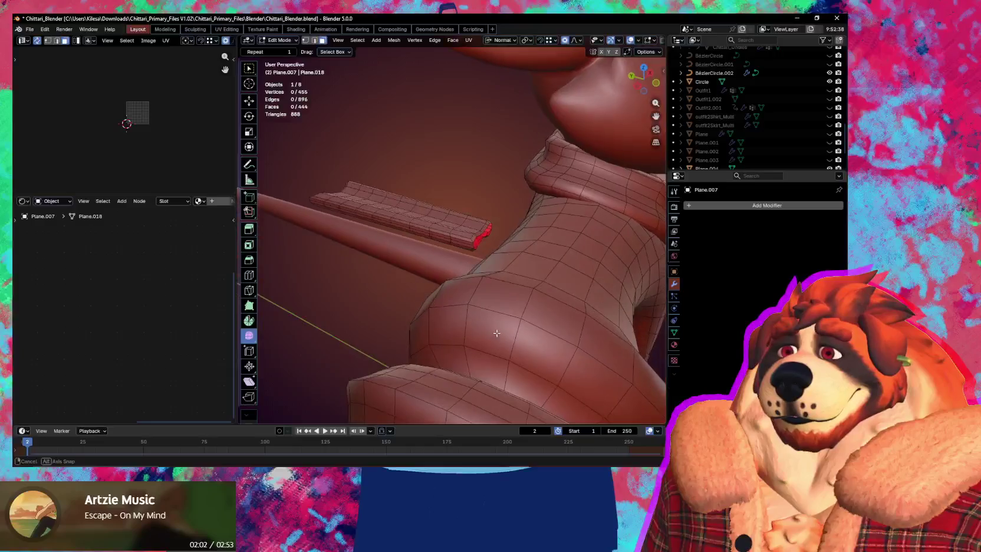
Step: Stretch the strip's end ring of faces outward along Y with two constrained moves
scroll(543, 273, down, 2)
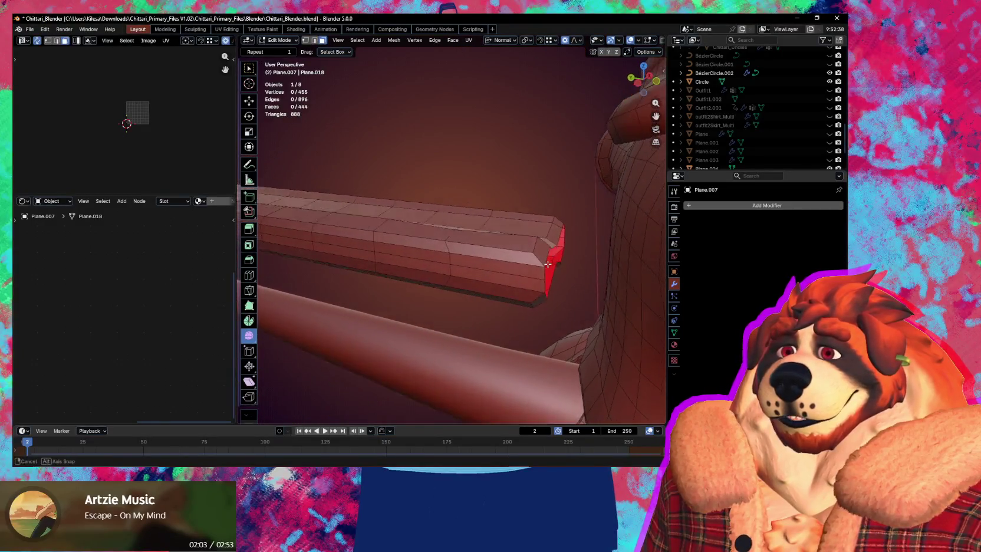
mouse_move(546, 276)
middle_down()
mouse_move(552, 285)
mouse_move(397, 305)
mouse_move(466, 224)
mouse_move(502, 209)
middle_up()
scroll(554, 284, down, 2)
scroll(554, 284, down, 3)
scroll(465, 224, up, 3)
alt+click(467, 219)
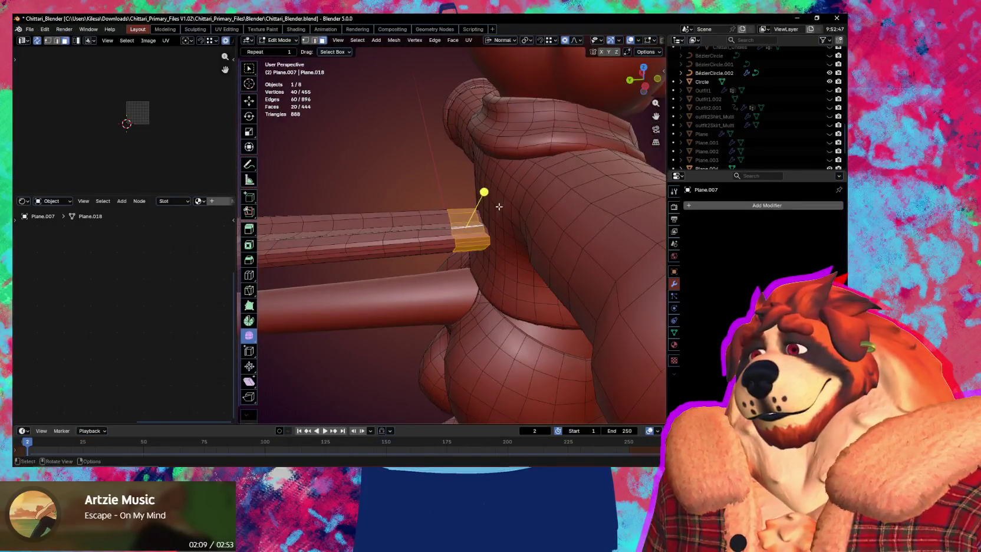
key(g)
key(y)
key(y)
key(y)
key(y)
scroll(499, 206, down, 6)
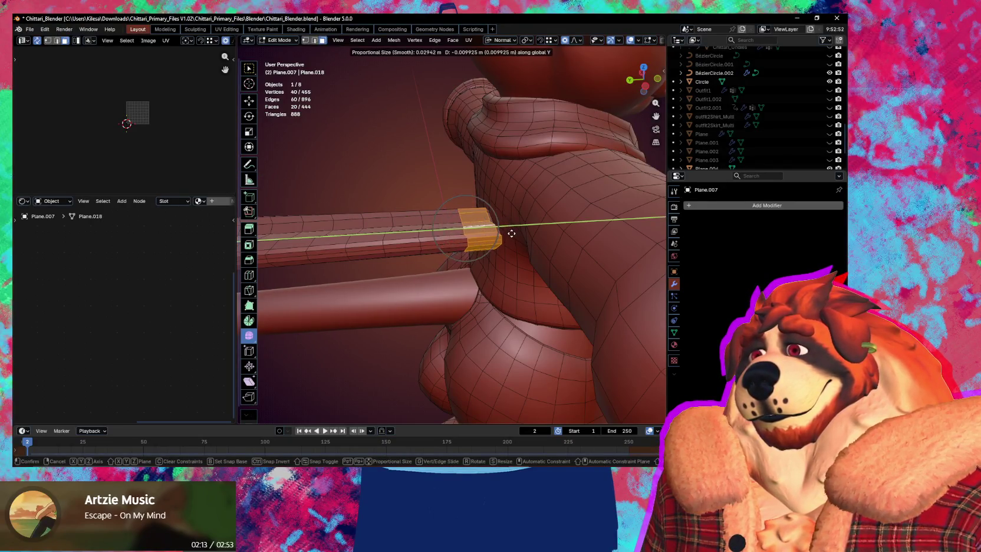
scroll(513, 234, down, 8)
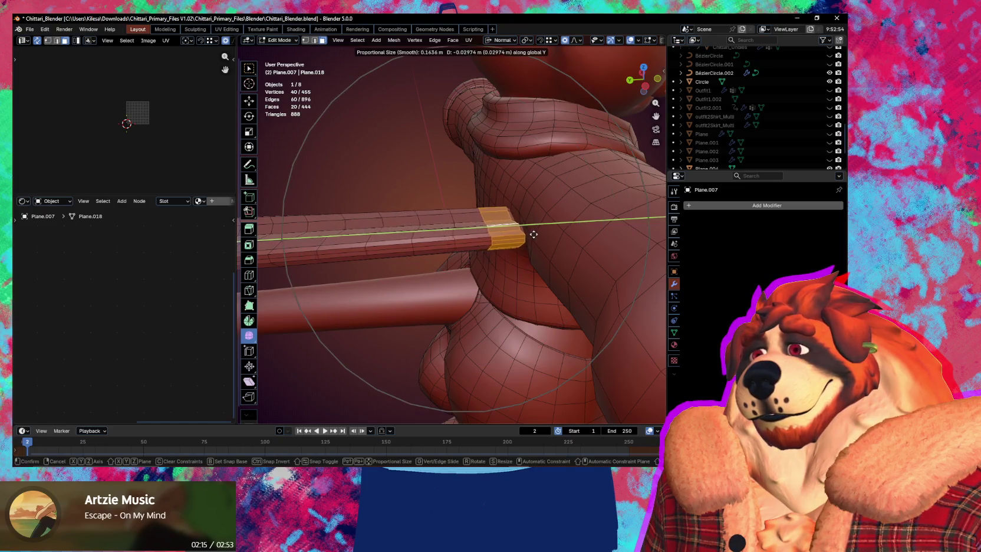
click(567, 232)
middle_drag(568, 232, 562, 235)
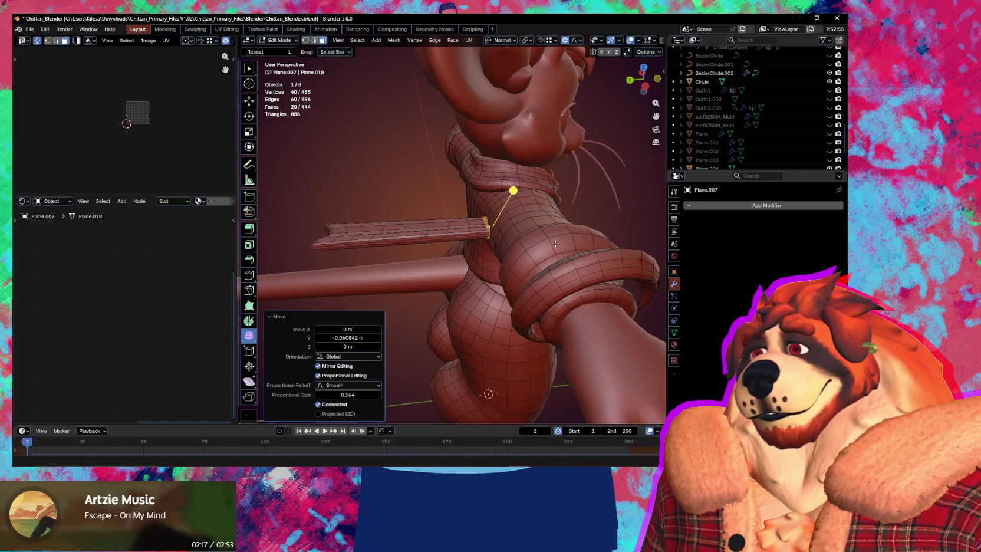
key(g)
key(y)
key(y)
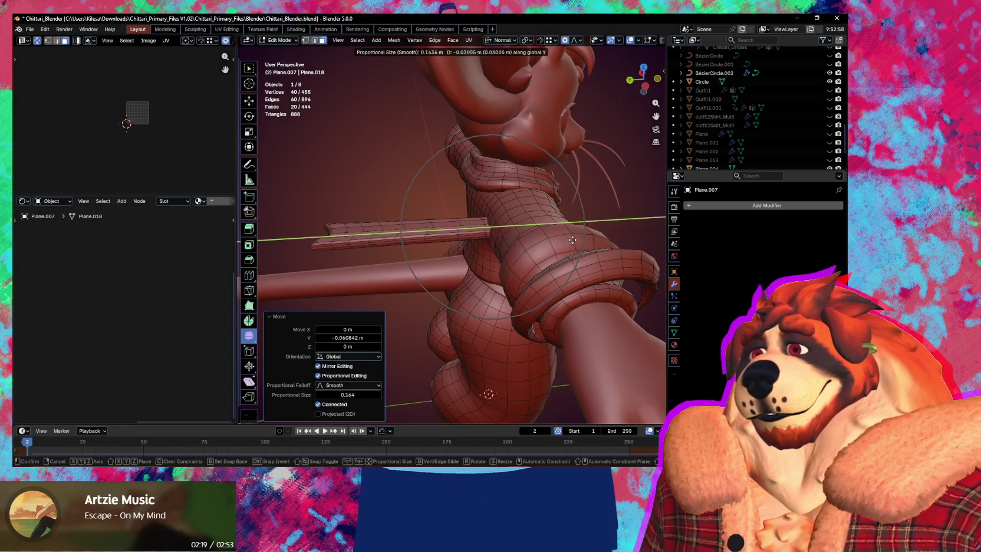
click(578, 239)
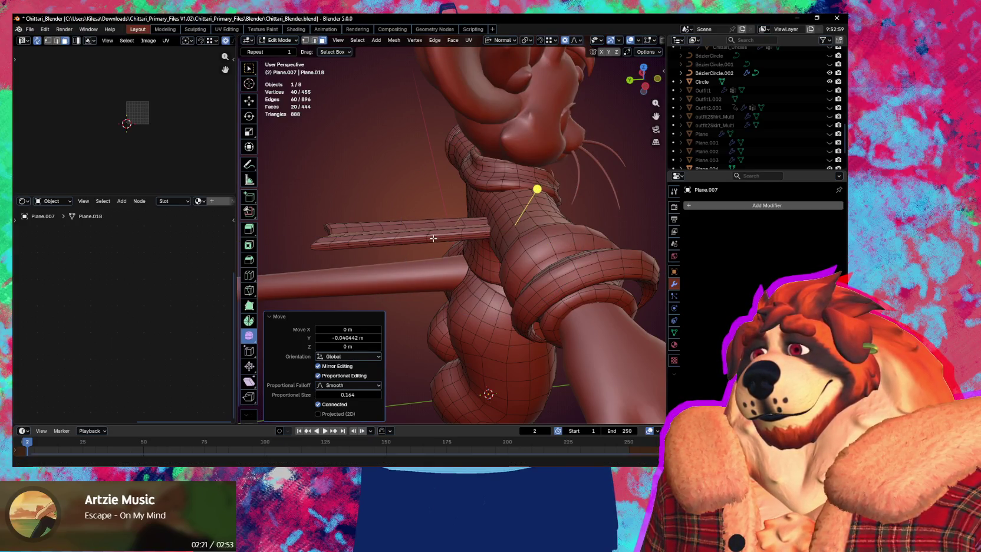
Step: Slide the strip's end faces back along its length on Y
ctrl+click(434, 235)
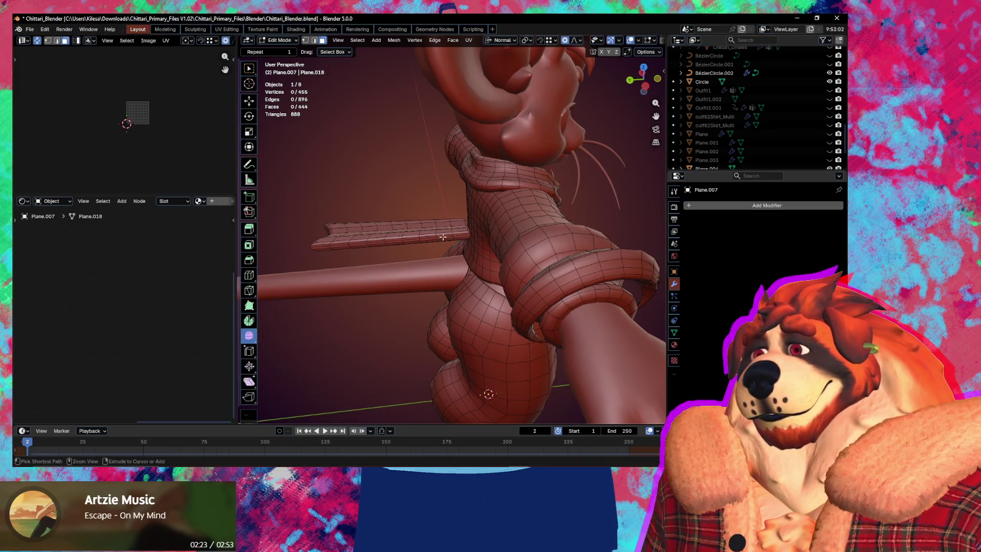
scroll(470, 240, up, 3)
scroll(489, 247, up, 1)
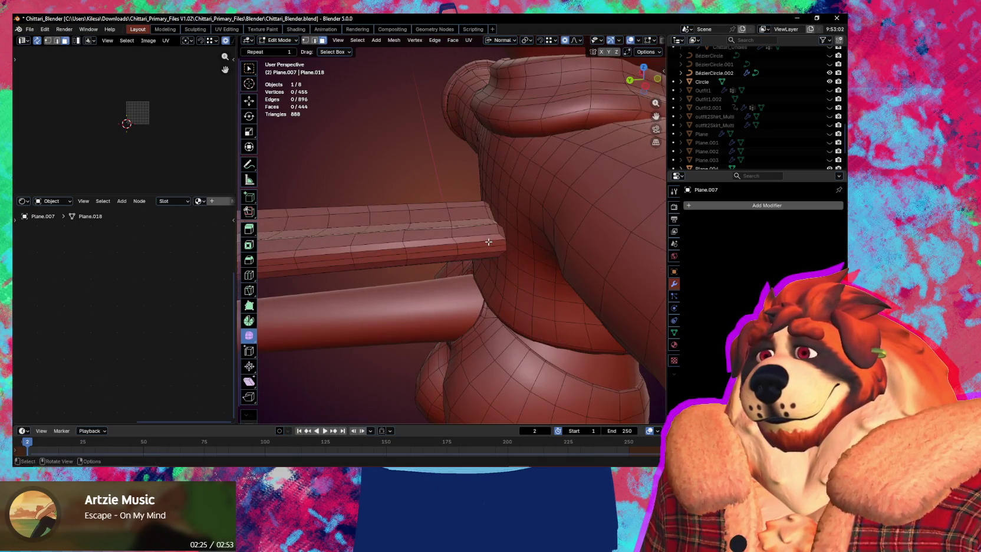
alt+click(486, 237)
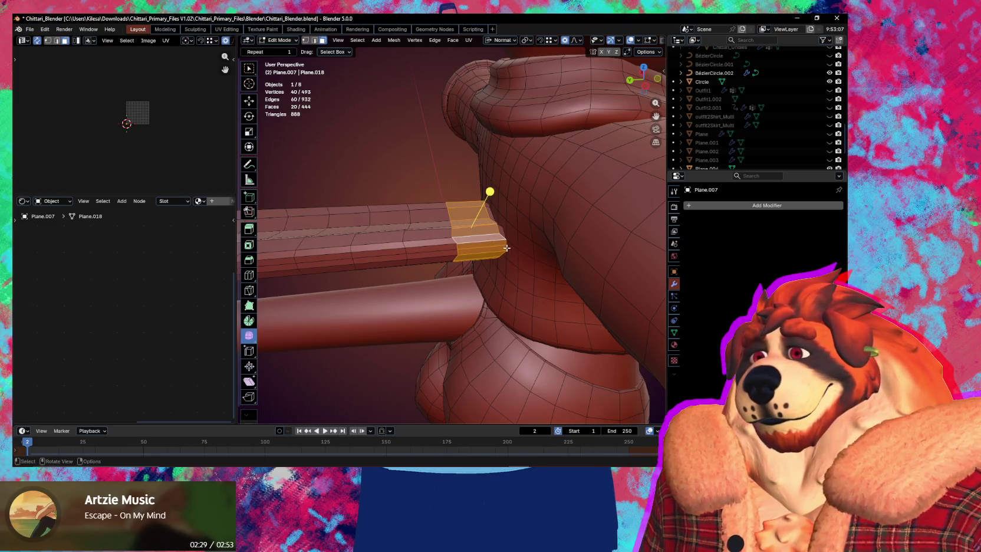
key(g)
key(y)
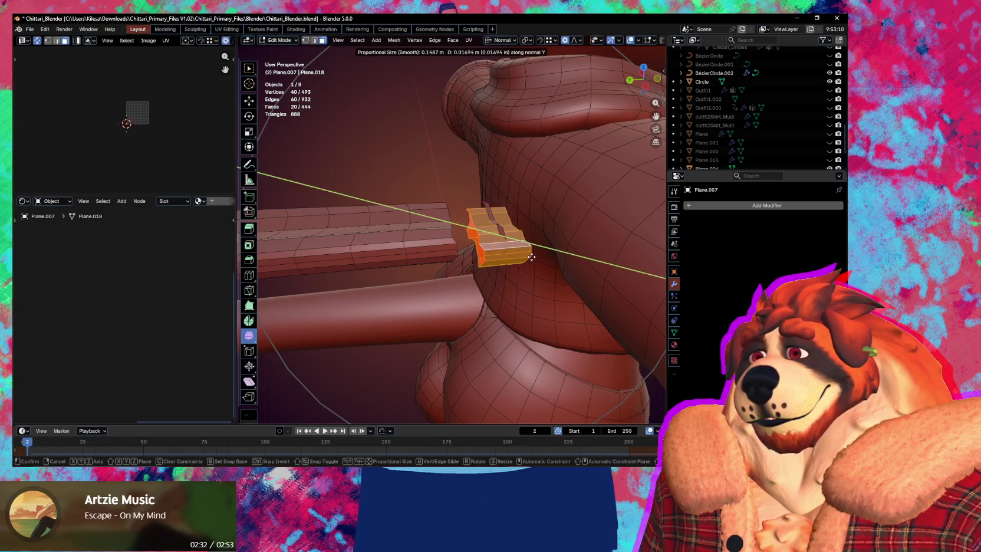
click(506, 185)
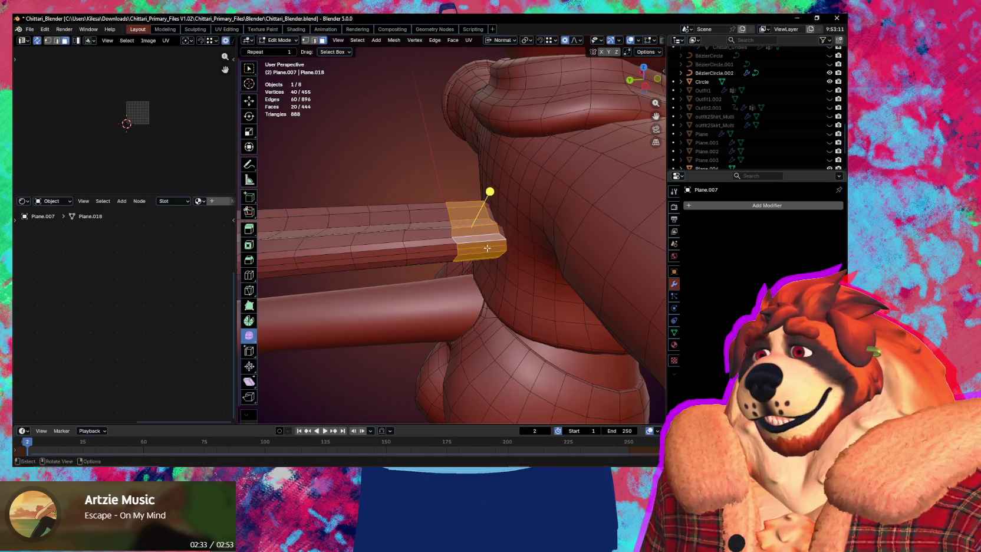
Step: Grow the end selection by a ring and push it along global Y against the body
middle_drag(487, 248, 496, 243)
key(alt+a)
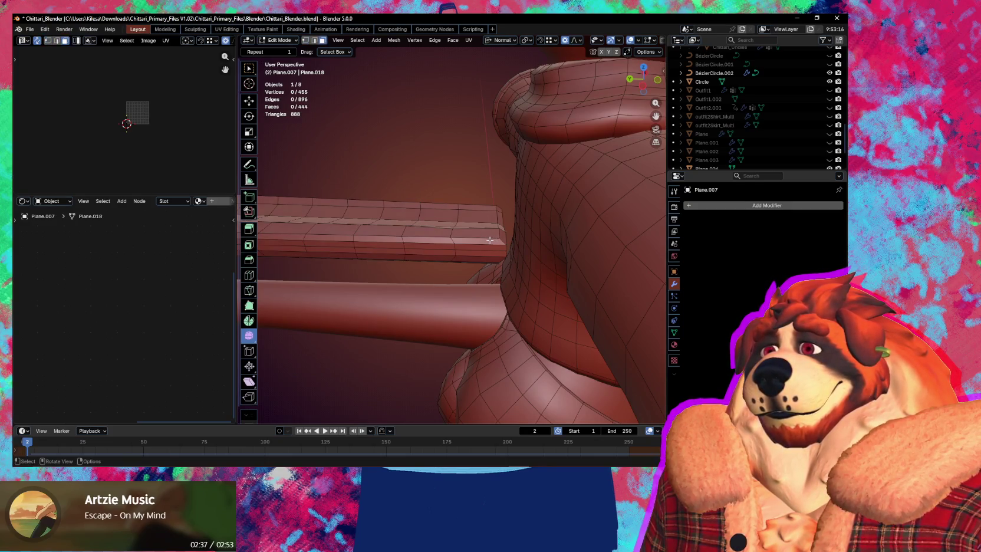
alt+click(490, 239)
middle_drag(509, 243, 523, 222)
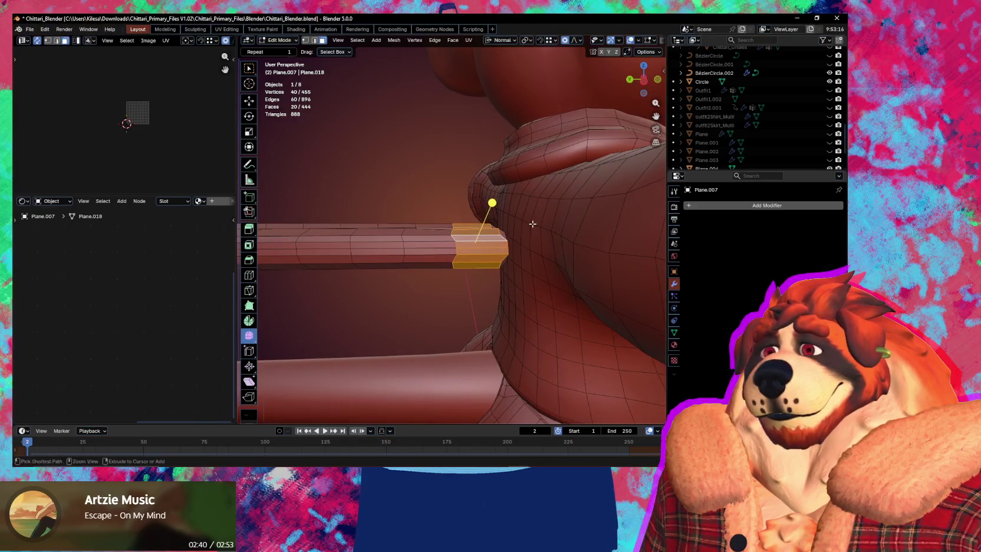
key(ctrl+KP_Add)
key(ctrl+KP_Subtract)
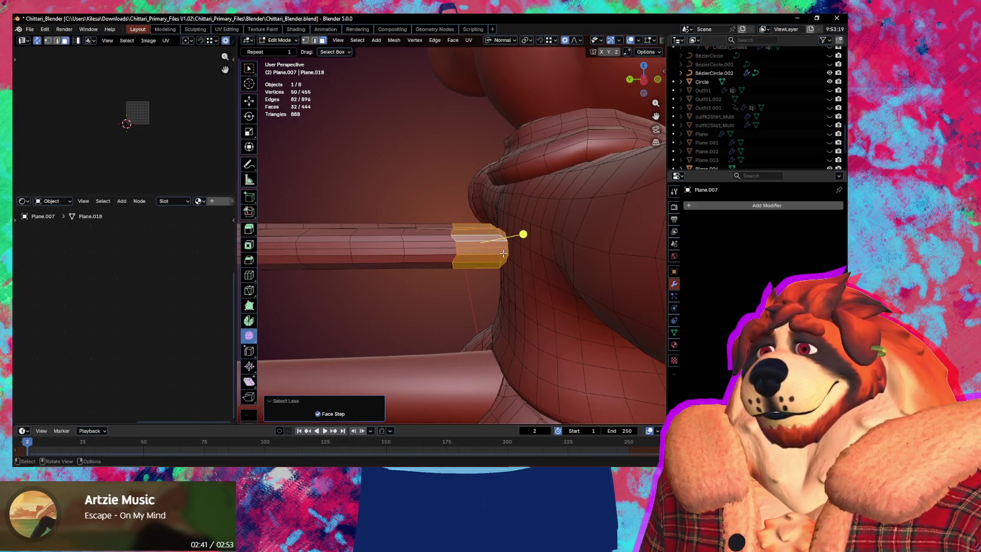
key(g)
key(y)
scroll(508, 255, up, 3)
scroll(510, 258, up, 2)
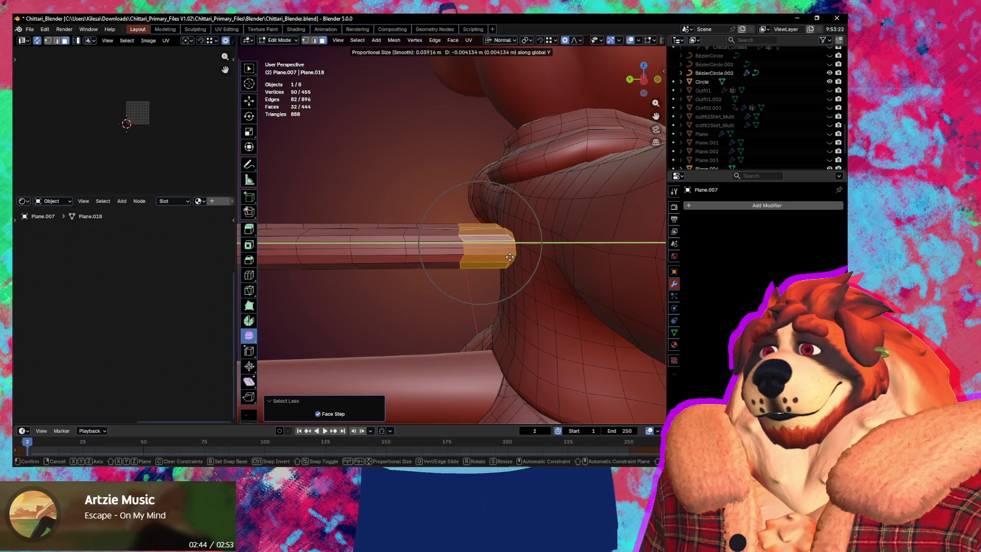
scroll(510, 257, up, 10)
click(634, 283)
Step: Add a centred two-cut loop cut across the strip
key(ctrl+r)
click(515, 245)
right_click(514, 245)
Step: Replace the two-cut loop with three centred loop cuts across the strip
mouse_move(514, 244)
middle_down()
mouse_move(508, 294)
mouse_move(474, 228)
middle_up()
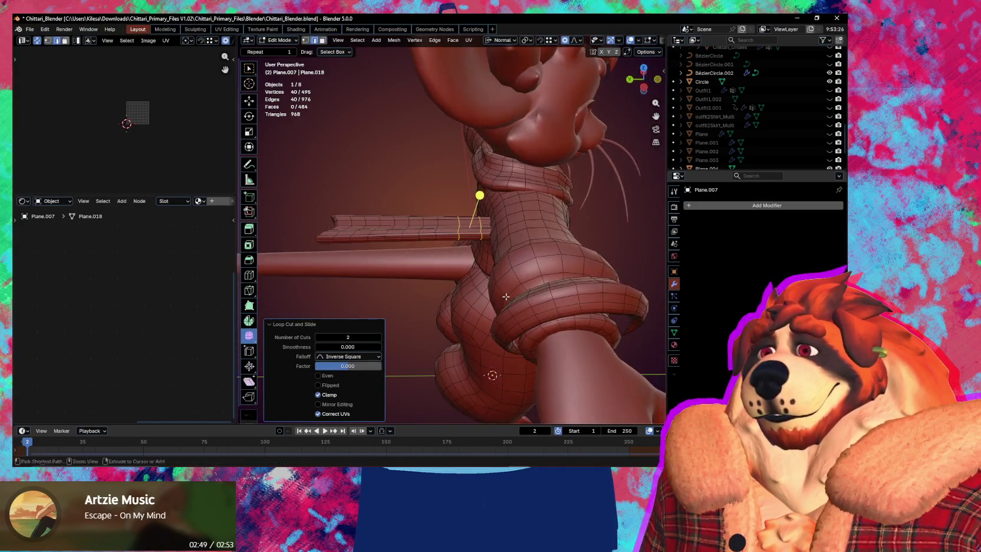
key(ctrl+z)
key(ctrl+r)
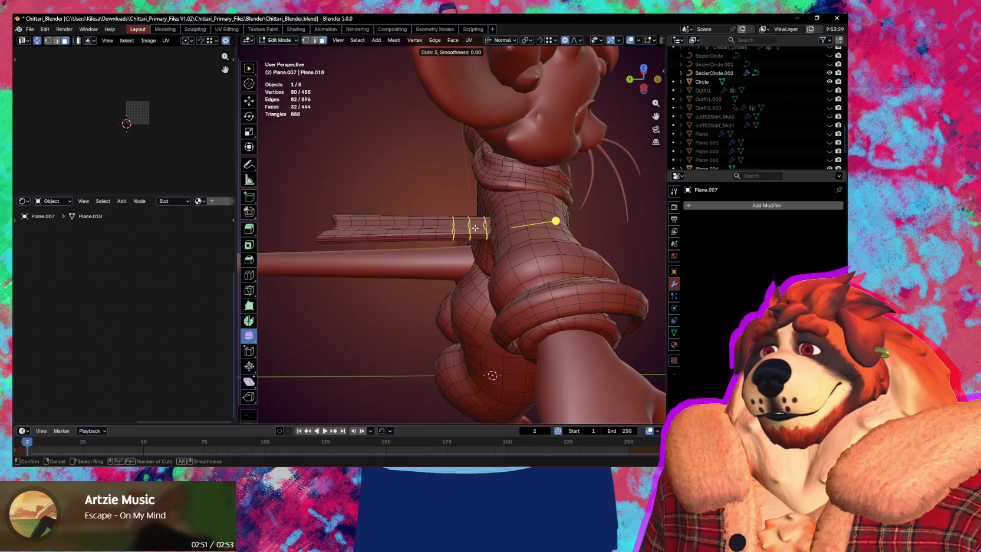
click(474, 228)
right_click(474, 228)
Step: Raise the whole strip along Z, then try and undo a sideways X move
middle_drag(475, 227, 470, 213)
key(a)
key(g)
key(z)
key(z)
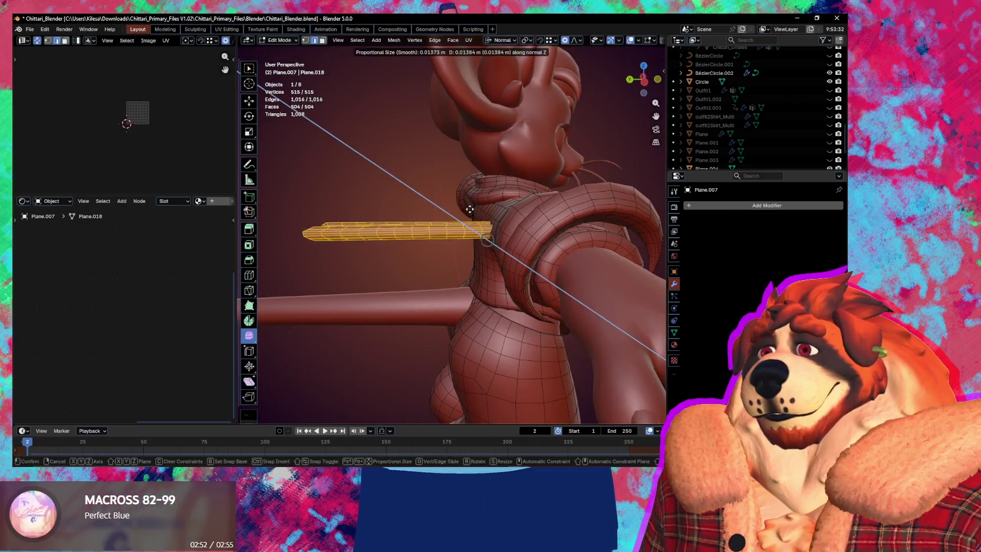
click(472, 195)
mouse_move(472, 194)
middle_down()
mouse_move(483, 237)
mouse_move(519, 239)
middle_up()
key(g)
key(x)
key(x)
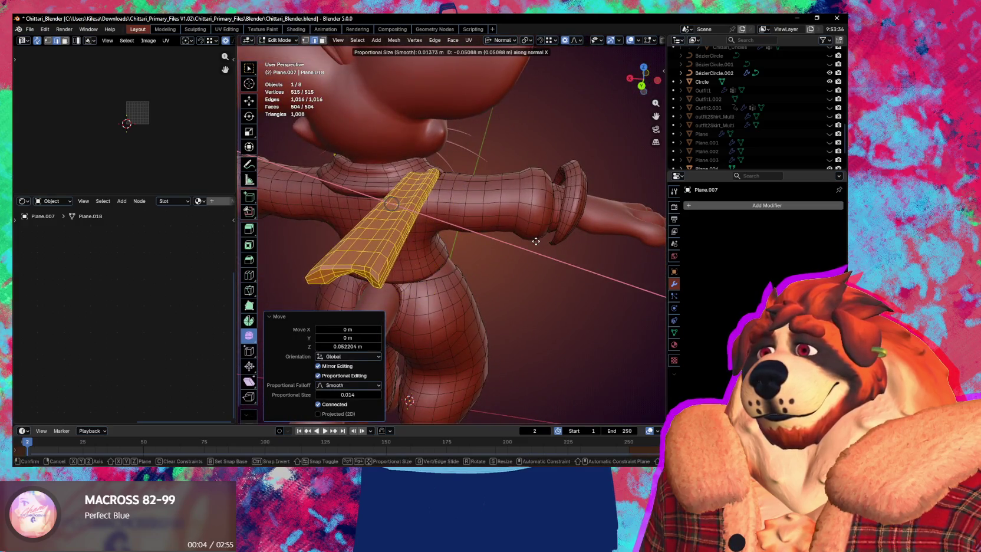
click(535, 242)
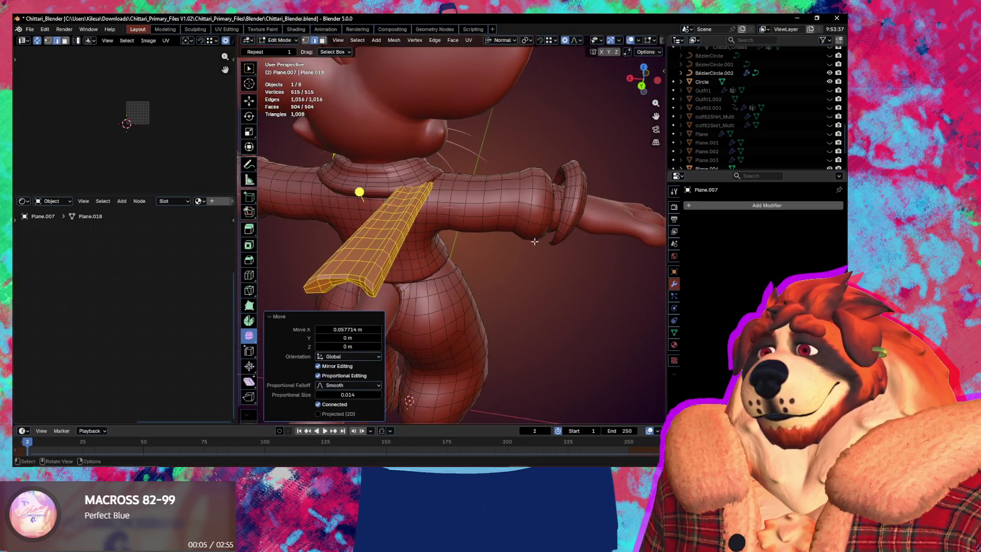
key(ctrl+z)
Step: Reselect the linked strip and adjust its vertical height to hang like a tie
mouse_move(487, 238)
middle_down()
mouse_move(540, 250)
mouse_move(509, 236)
mouse_move(424, 257)
mouse_move(513, 247)
middle_up()
click(503, 241)
key(ctrl+l)
key(g)
key(z)
click(513, 233)
key(g)
key(z)
click(424, 256)
key(g)
key(x)
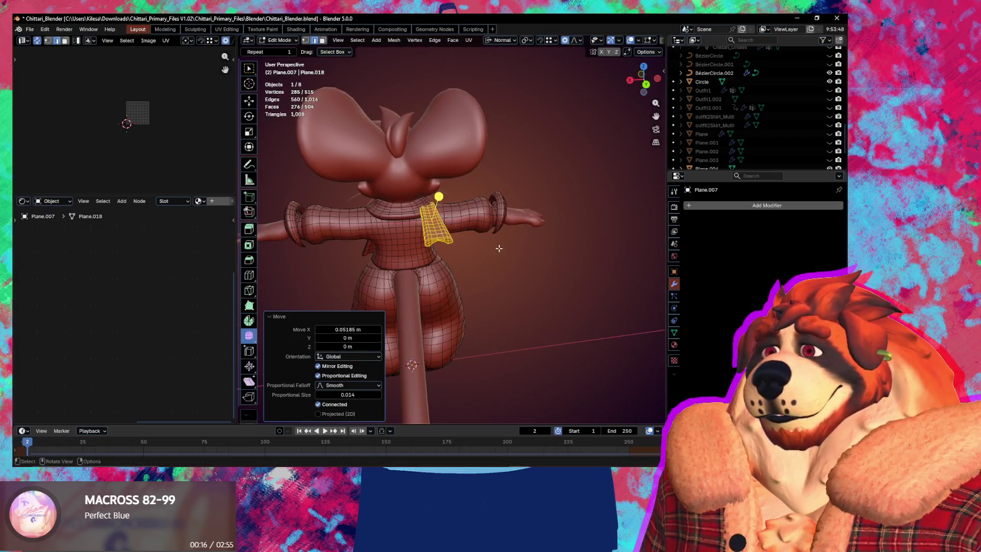
key(z)
click(494, 245)
Step: Orbit around the character with wireframe and mesh statistics shown to inspect the tie
mouse_move(495, 244)
middle_down()
mouse_move(433, 260)
mouse_move(304, 256)
middle_up()
scroll(519, 316, down, 3)
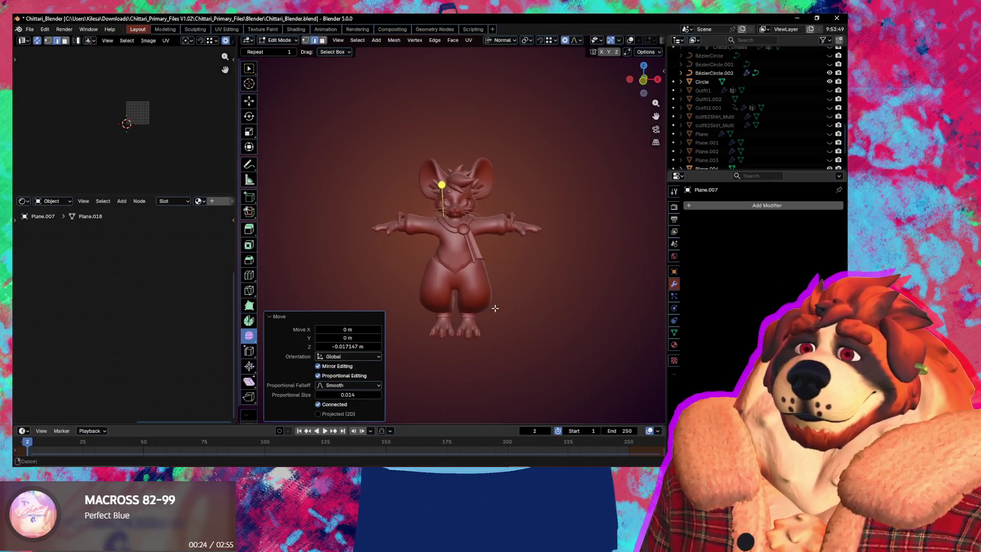
scroll(464, 311, up, 3)
scroll(467, 311, up, 3)
scroll(467, 310, down, 5)
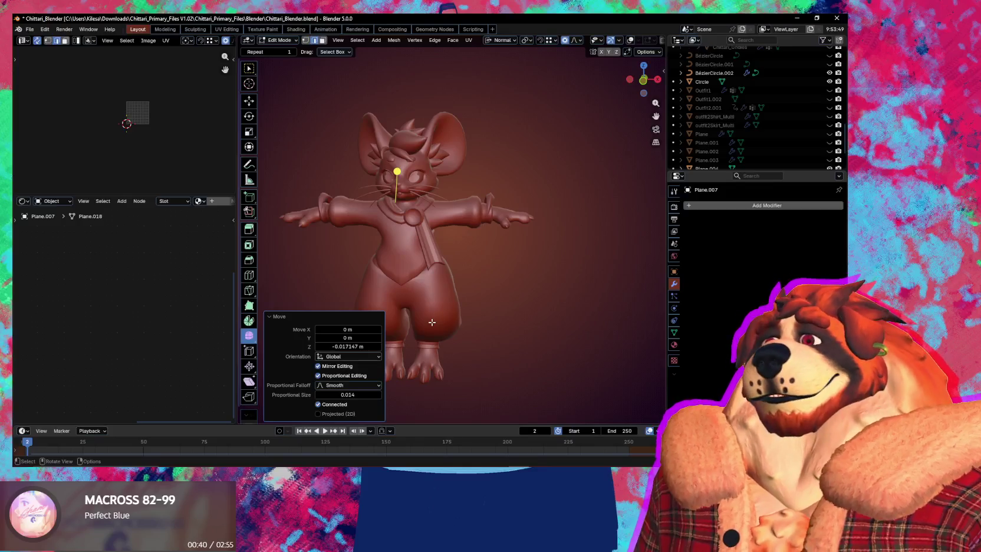
scroll(440, 277, up, 2)
mouse_move(441, 254)
middle_down()
mouse_move(446, 237)
mouse_move(534, 242)
mouse_move(519, 283)
middle_up()
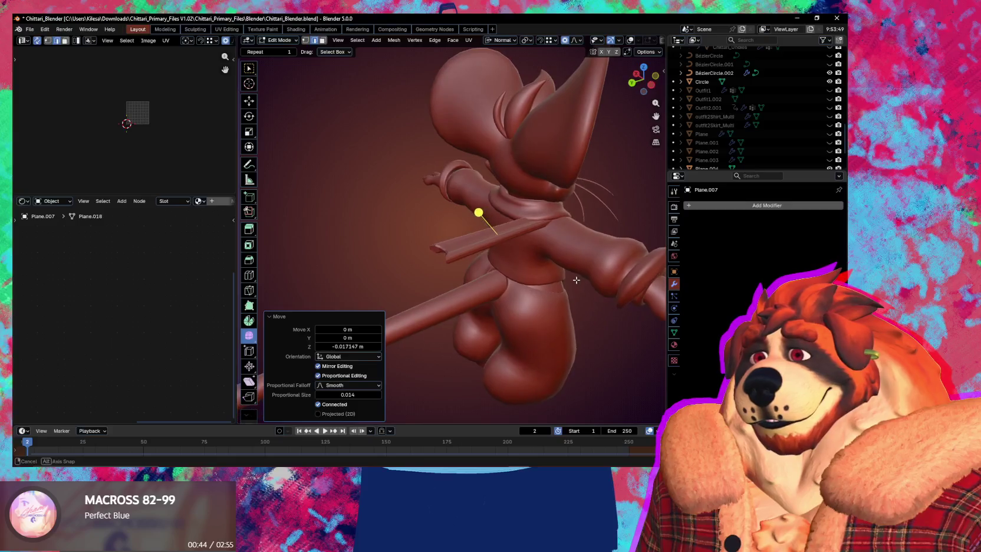
key(shift+alt+z)
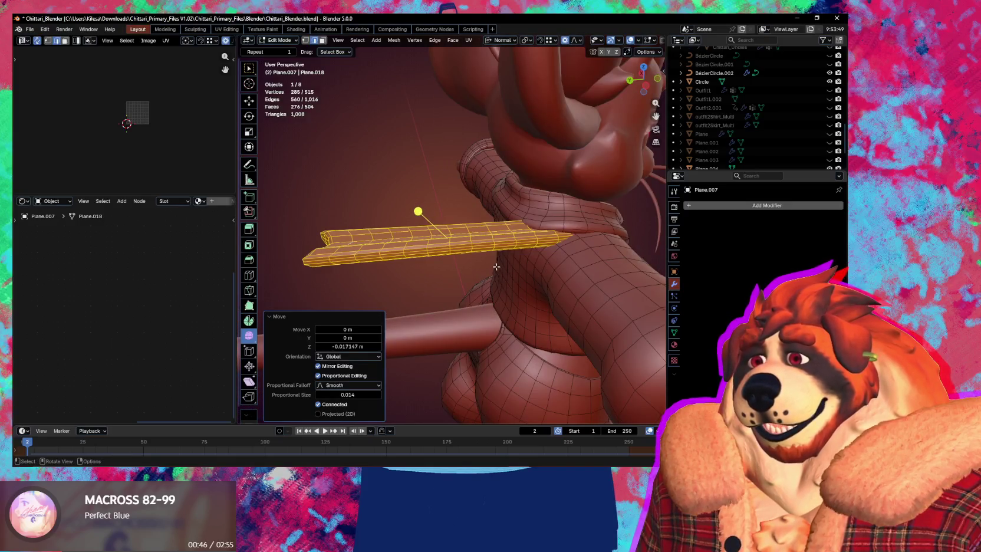
middle_drag(496, 267, 351, 266)
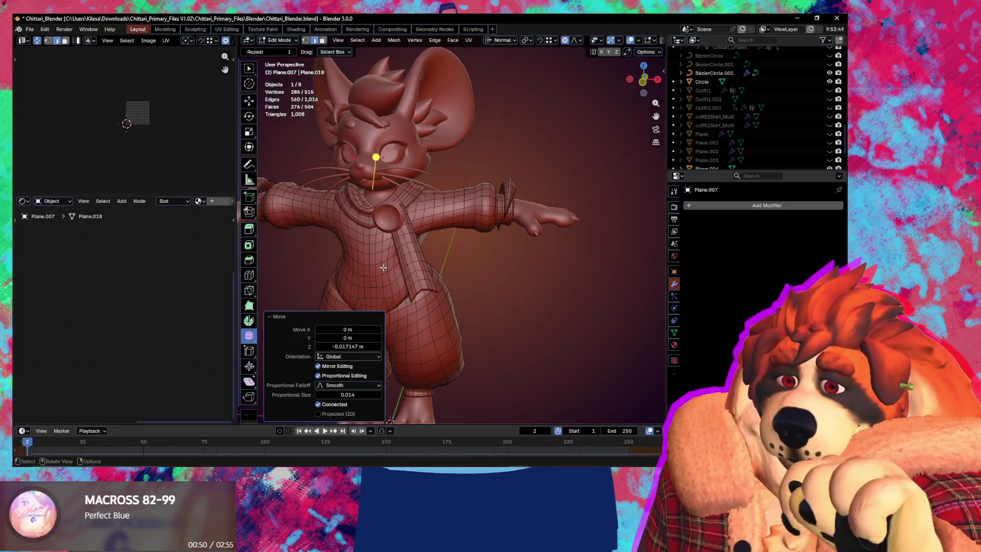
scroll(383, 267, up, 2)
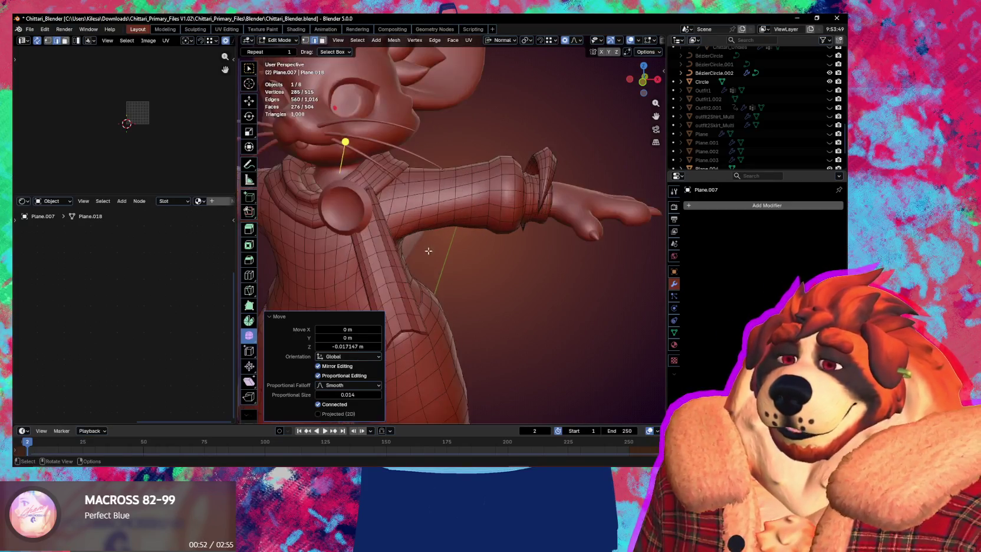
scroll(497, 242, up, 1)
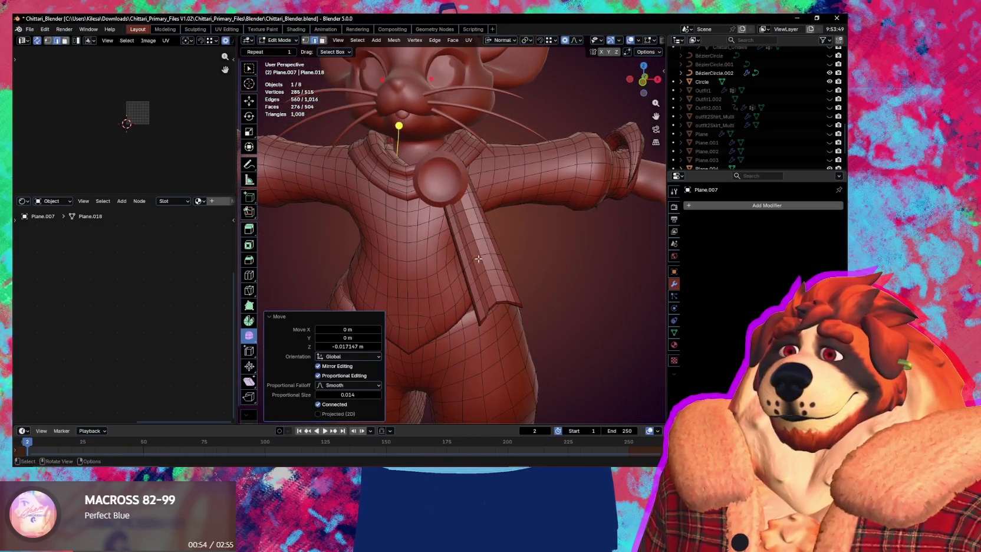
middle_drag(478, 258, 484, 254)
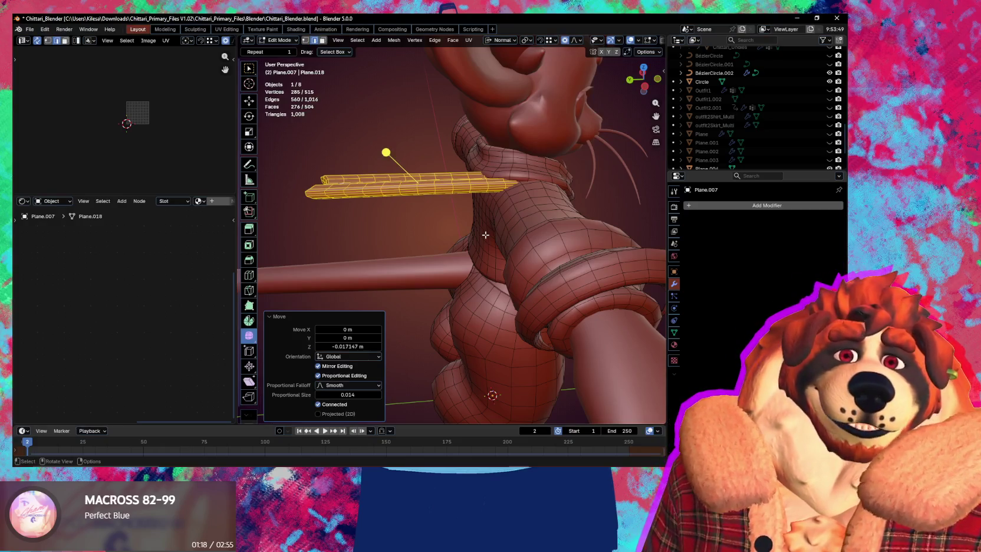
scroll(480, 224, down, 3)
mouse_move(480, 224)
middle_down()
mouse_move(530, 265)
mouse_move(642, 257)
mouse_move(494, 275)
mouse_move(551, 280)
middle_up()
scroll(531, 265, up, 5)
scroll(550, 276, down, 3)
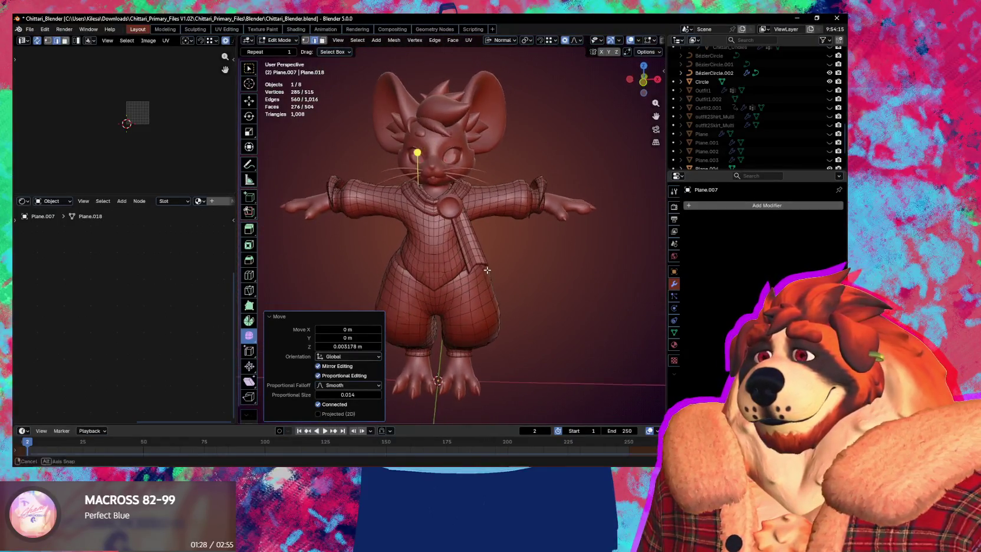
key(ctrl+Tab)
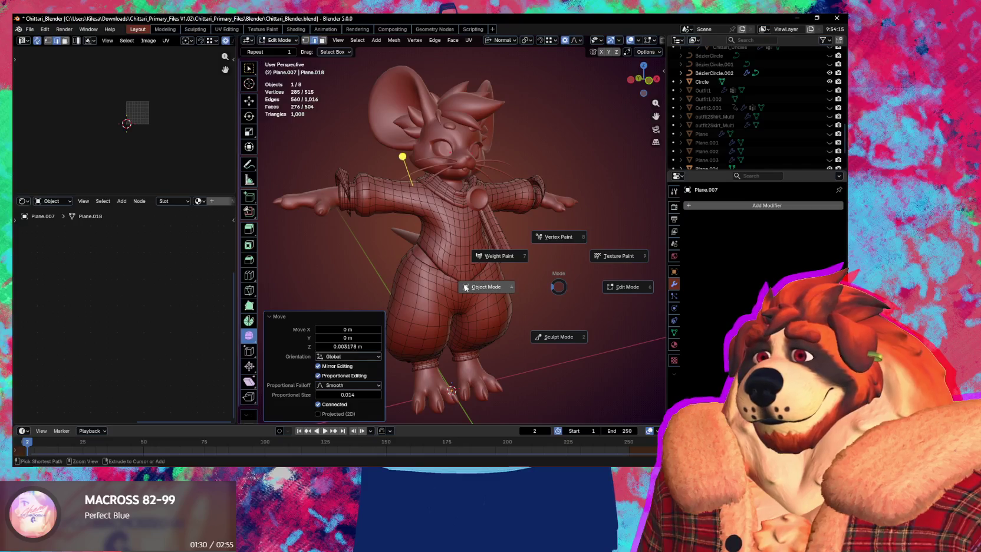
Step: Save the file in Object Mode and apply Shade Smooth to the tie
click(466, 288)
key(ctrl+s)
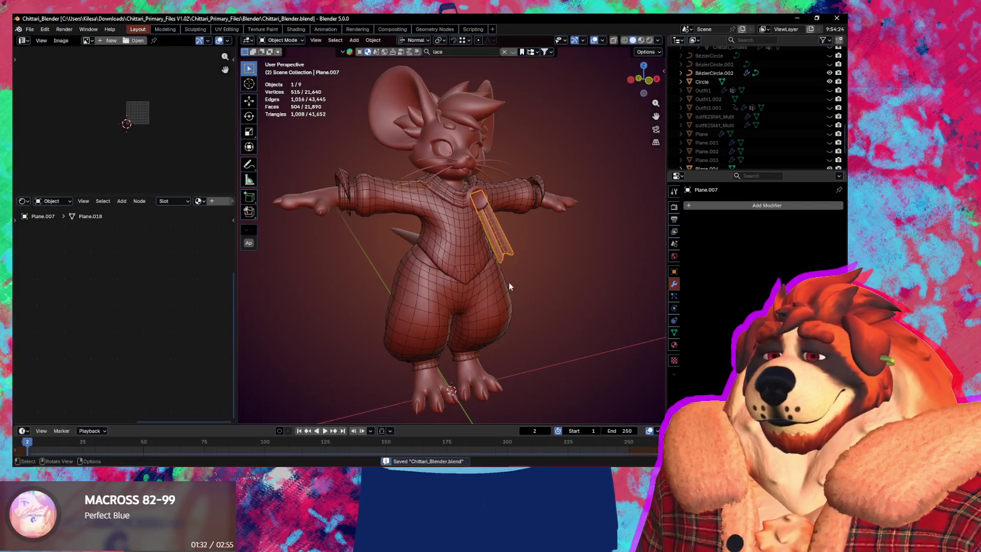
scroll(507, 283, up, 2)
scroll(505, 285, up, 3)
right_click(493, 277)
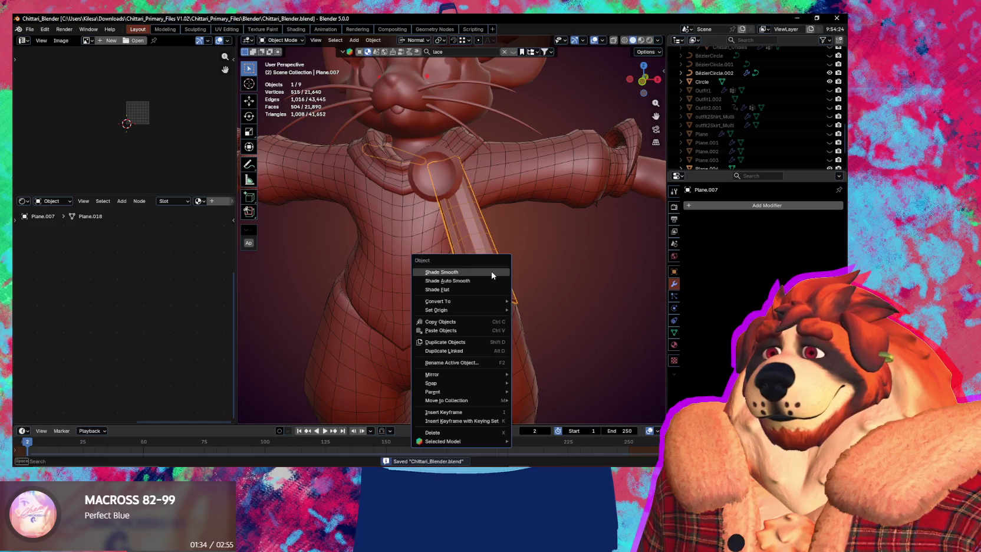
click(490, 271)
Step: Hide the wireframe overlays and re-enter Edit Mode on the tie's back and collar
key(shift+alt+z)
scroll(510, 291, down, 3)
mouse_move(510, 291)
middle_down()
mouse_move(526, 307)
mouse_move(488, 235)
mouse_move(506, 190)
middle_up()
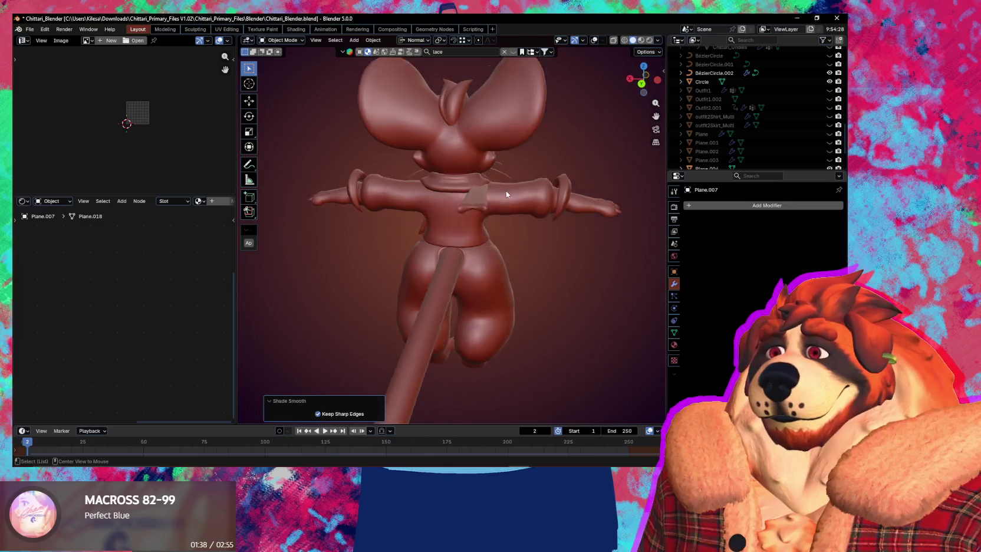
scroll(420, 263, up, 4)
middle_drag(411, 271, 426, 263)
scroll(435, 258, down, 2)
key(Tab)
scroll(435, 257, up, 2)
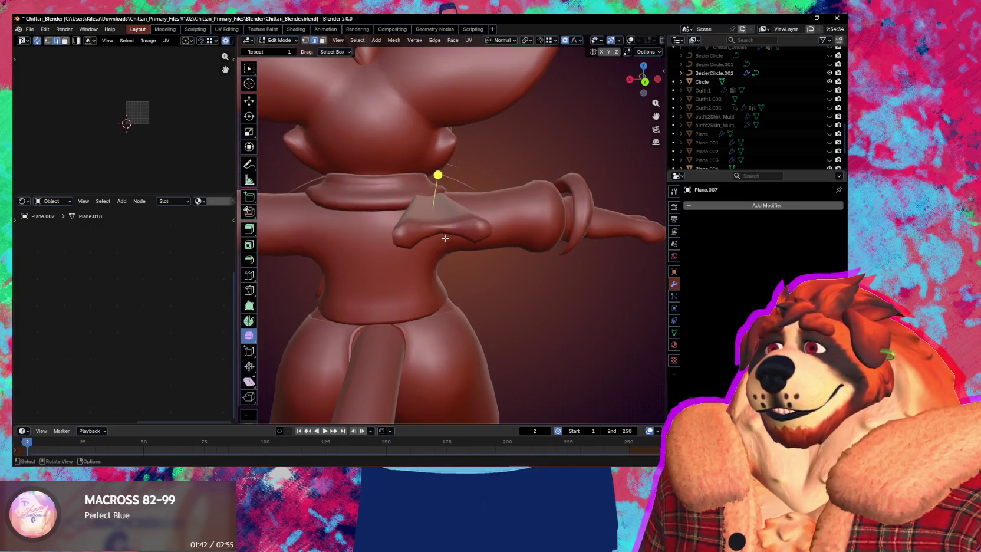
scroll(452, 239, up, 1)
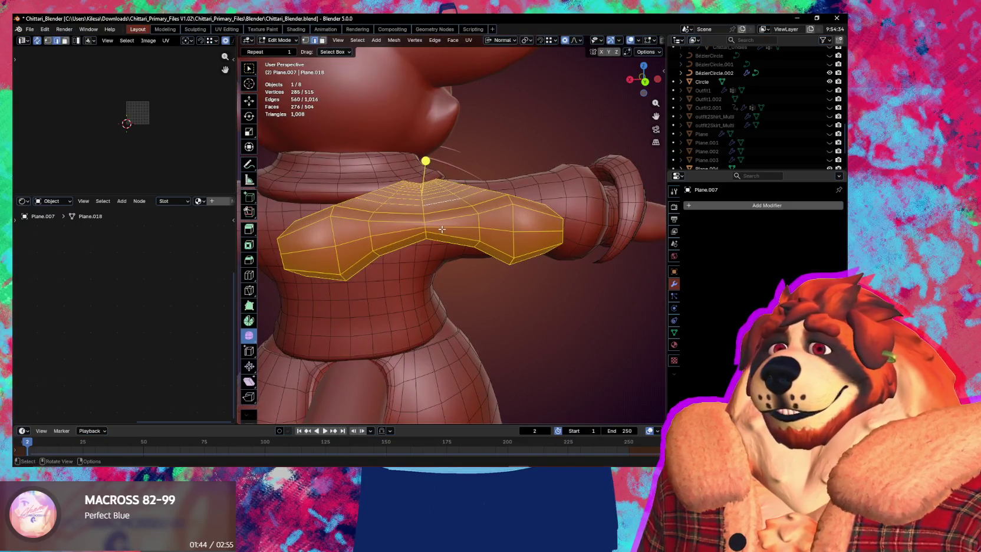
middle_drag(452, 238, 464, 266)
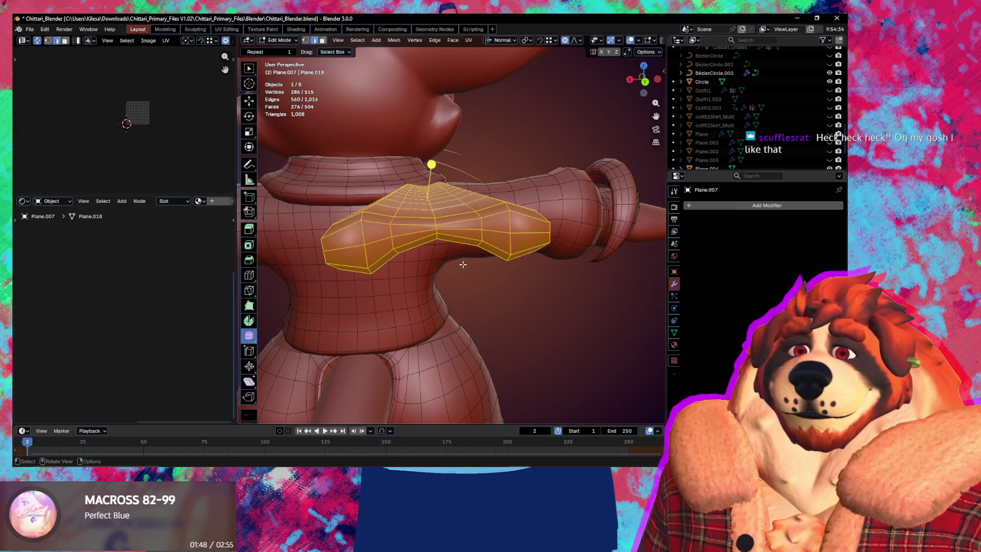
mouse_move(463, 265)
middle_down()
mouse_move(494, 236)
mouse_move(390, 238)
mouse_move(485, 244)
middle_up()
Step: Select a vertex path on the tie and move it along global Y
key(1)
click(392, 263)
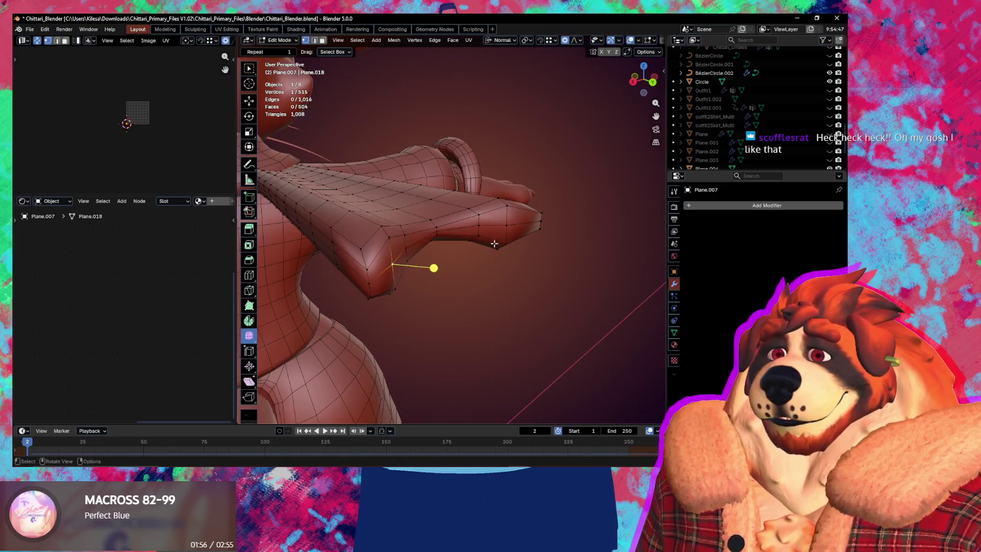
ctrl+click(506, 225)
key(g)
key(y)
key(y)
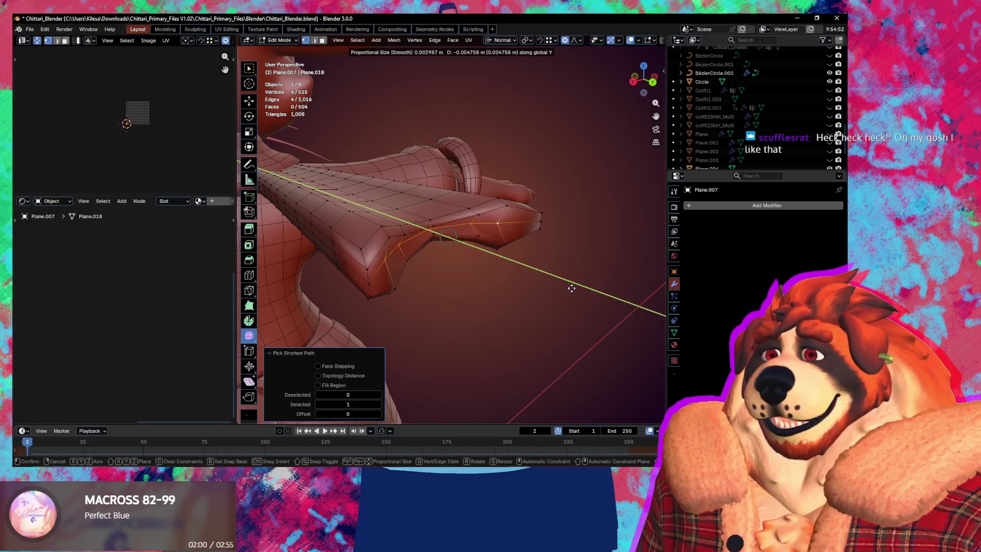
click(559, 307)
Step: Mark the selected edges sharp via Quick Favorites
mouse_move(560, 308)
middle_down()
mouse_move(519, 302)
mouse_move(466, 240)
mouse_move(465, 269)
mouse_move(522, 277)
mouse_move(476, 268)
middle_up()
key(shift+alt+z)
key(q)
click(467, 237)
key(shift+alt+z)
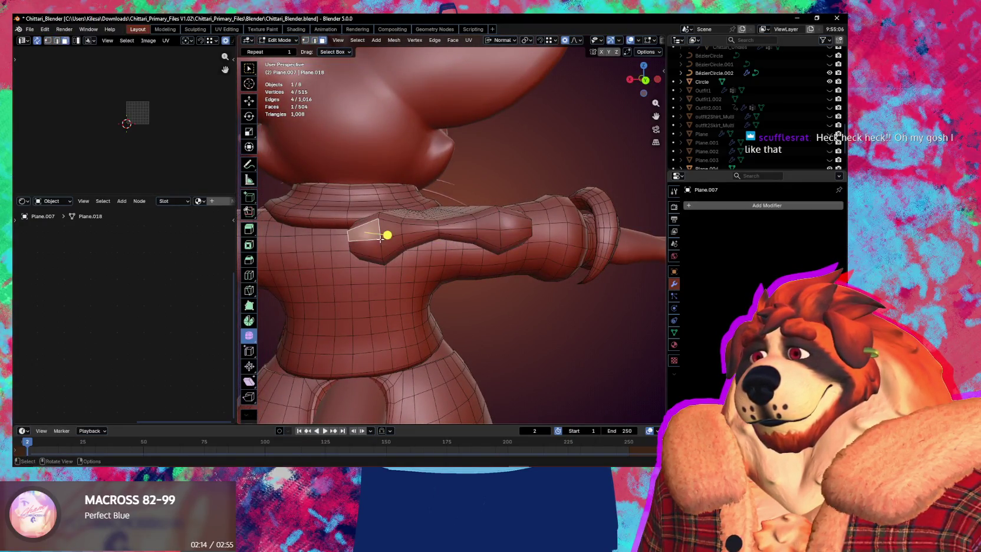
Step: Shortest-path select the sleeve panel's top and lower outline edges and mark them sharp
ctrl+click(377, 249)
ctrl+click(519, 239)
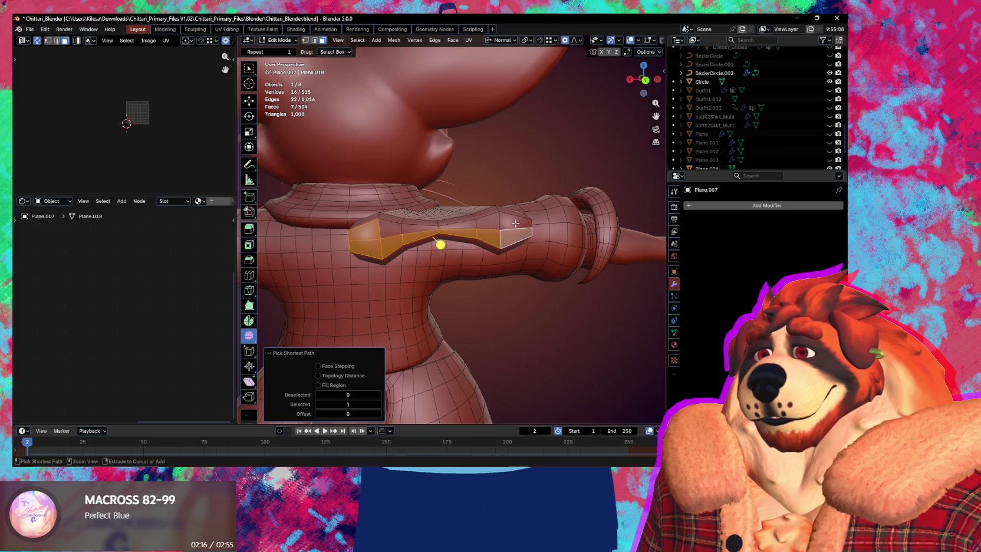
key(2)
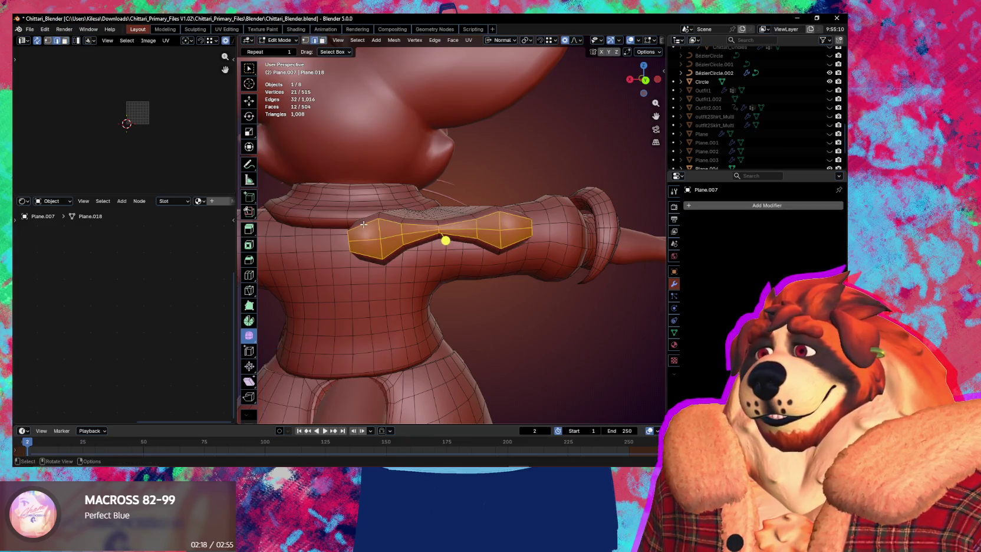
click(364, 223)
ctrl+click(524, 233)
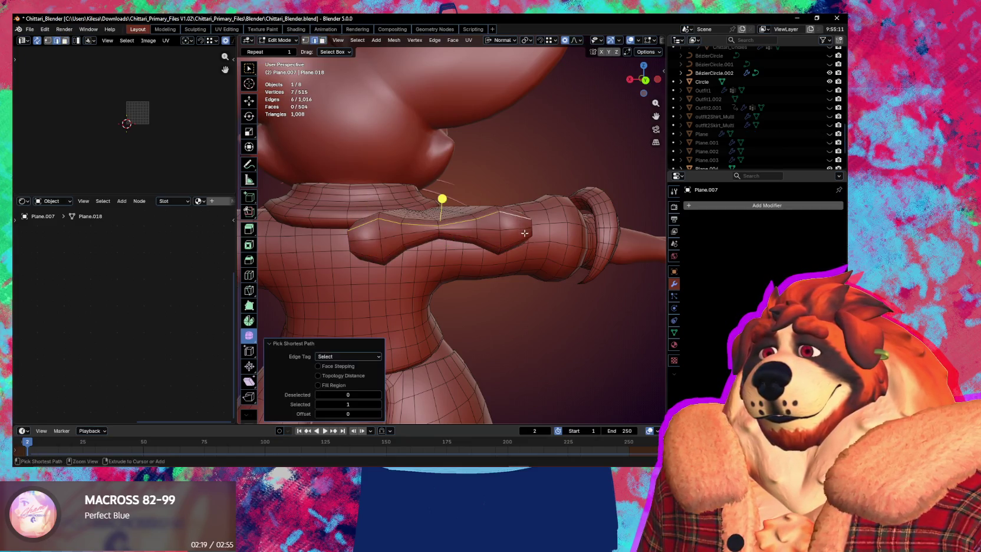
ctrl+click(368, 255)
middle_drag(368, 254, 364, 241)
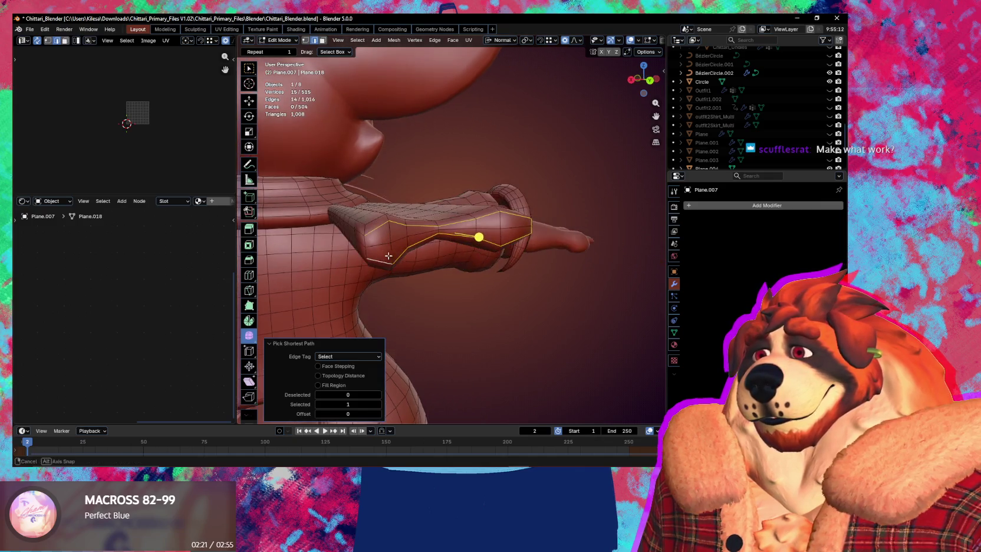
key(q)
click(434, 247)
key(shift+alt+z)
mouse_move(434, 247)
middle_down()
mouse_move(454, 291)
mouse_move(476, 255)
mouse_move(455, 280)
mouse_move(456, 305)
middle_up()
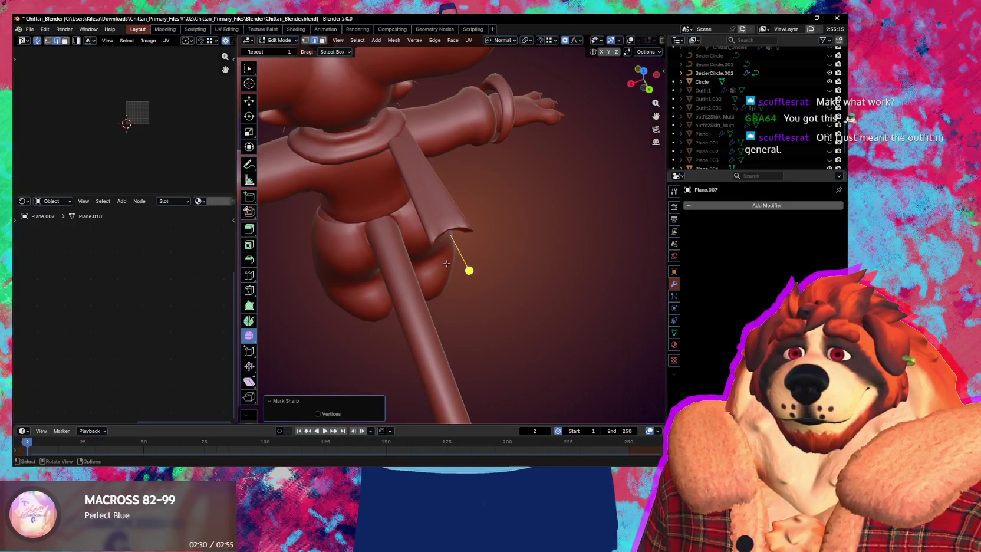
Step: Select the face loop at the thin tube's tip, grow then shrink it, and orbit to check
scroll(448, 261, up, 3)
scroll(448, 260, down, 3)
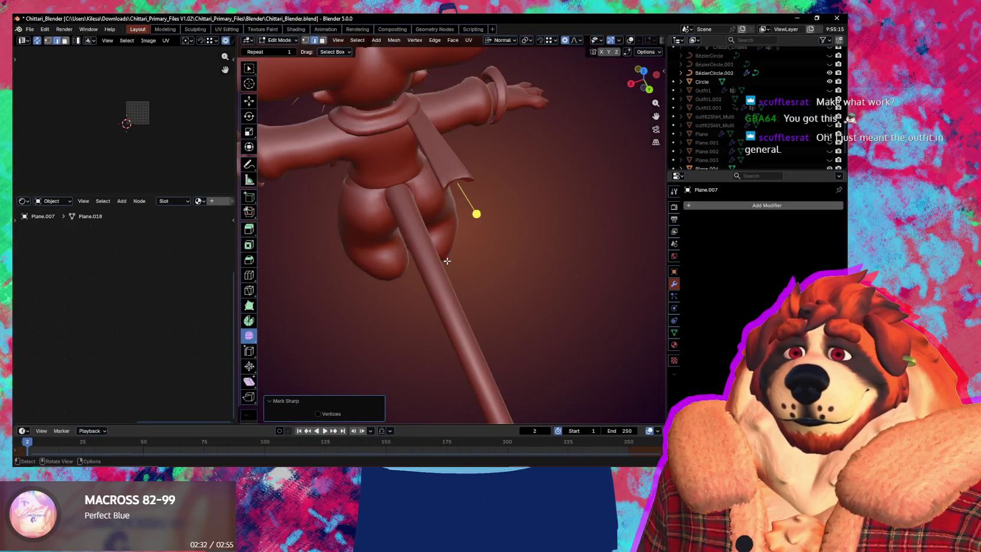
mouse_move(448, 260)
middle_down()
mouse_move(563, 310)
mouse_move(465, 301)
mouse_move(450, 284)
mouse_move(515, 322)
mouse_move(491, 301)
mouse_move(503, 283)
middle_up()
key(shift+alt+z)
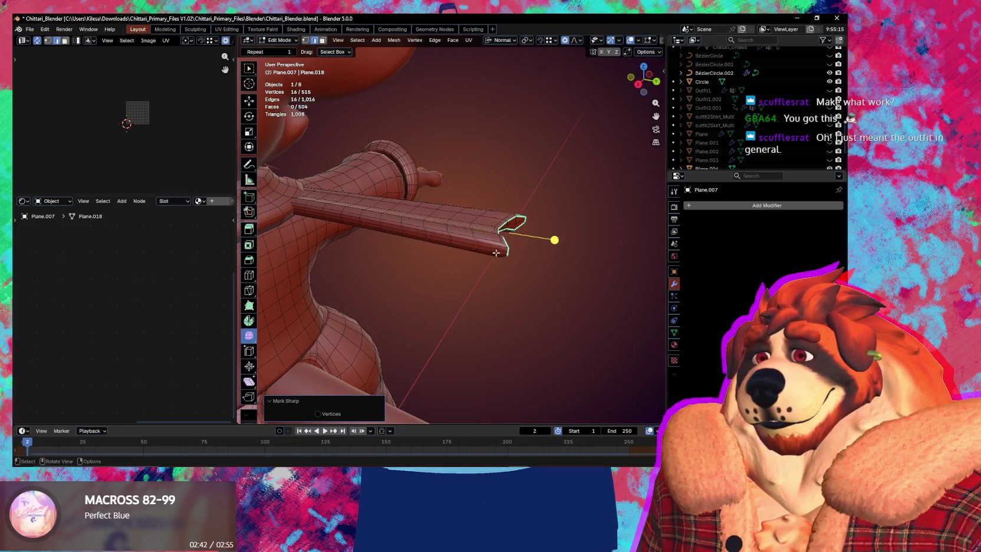
alt+click(490, 242)
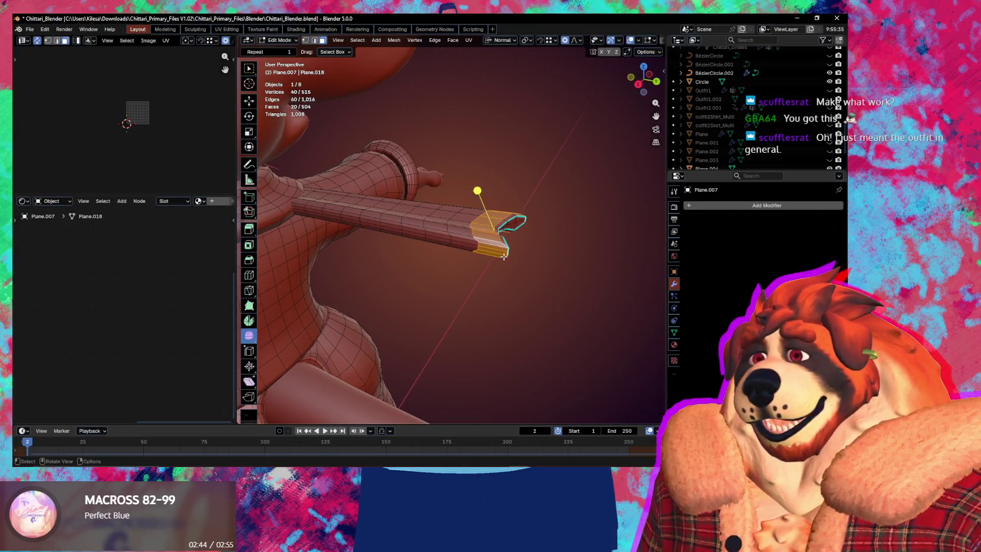
key(ctrl+KP_Add)
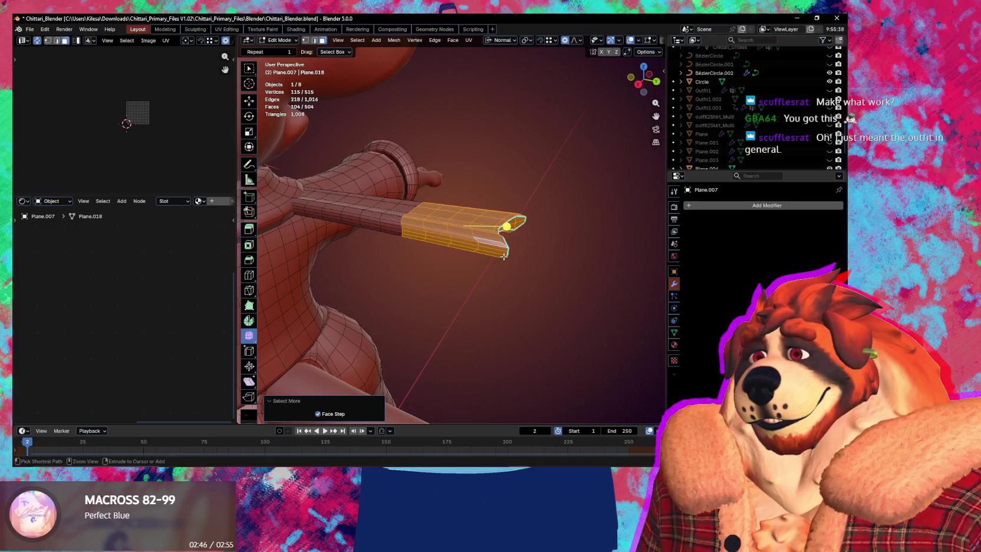
key(ctrl+KP_Subtract)
key(ctrl+KP_Subtract)
scroll(504, 257, down, 3)
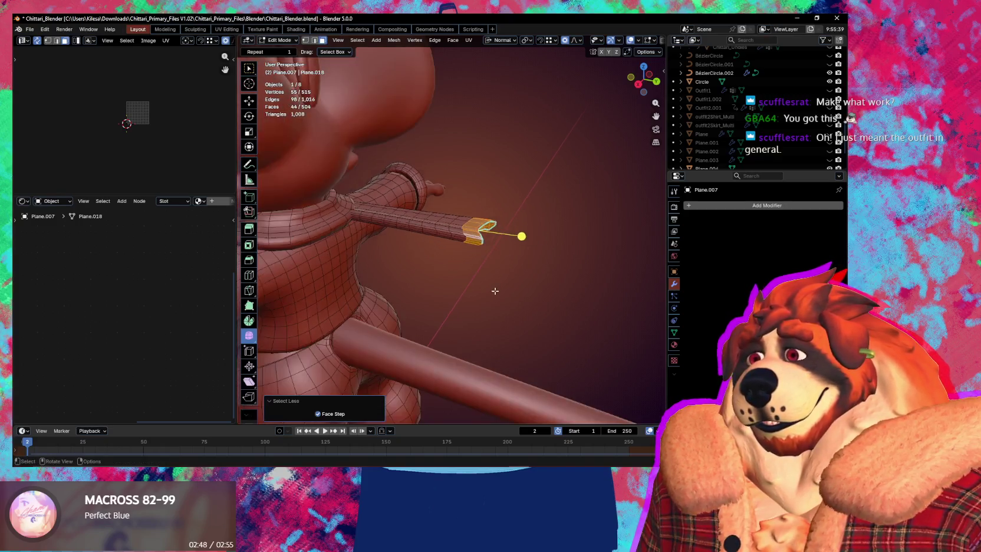
scroll(455, 285, down, 1)
middle_drag(464, 250, 473, 254)
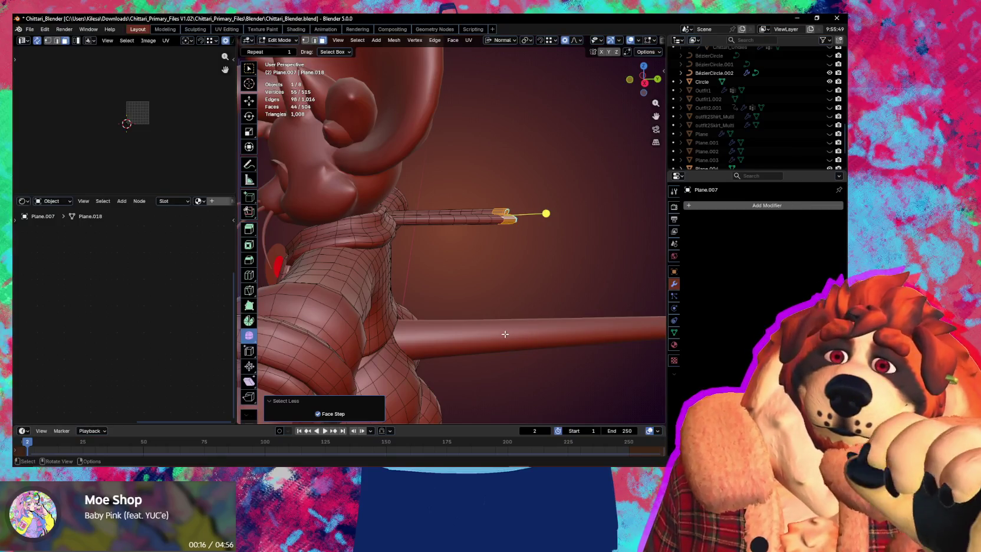
middle_drag(500, 352, 359, 231)
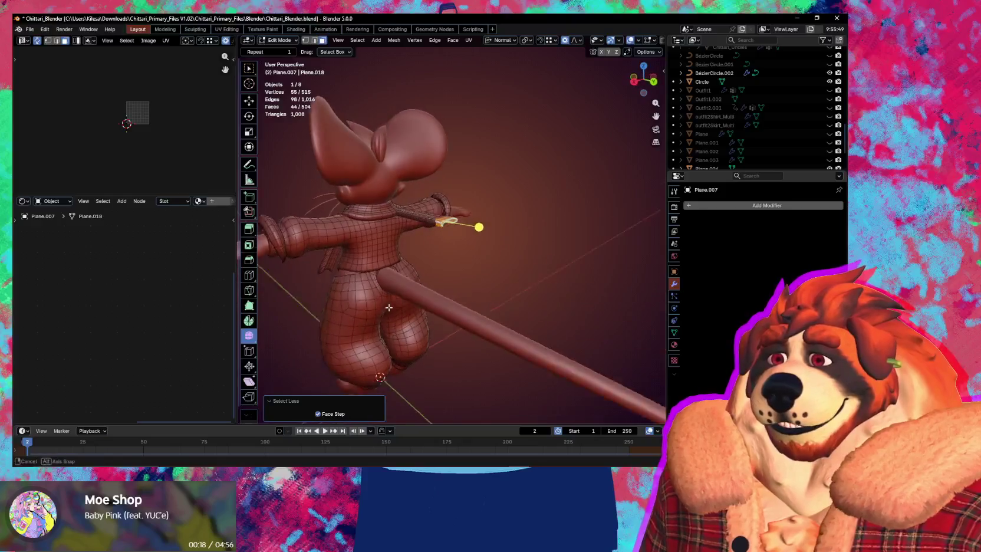
middle_drag(399, 263, 540, 289)
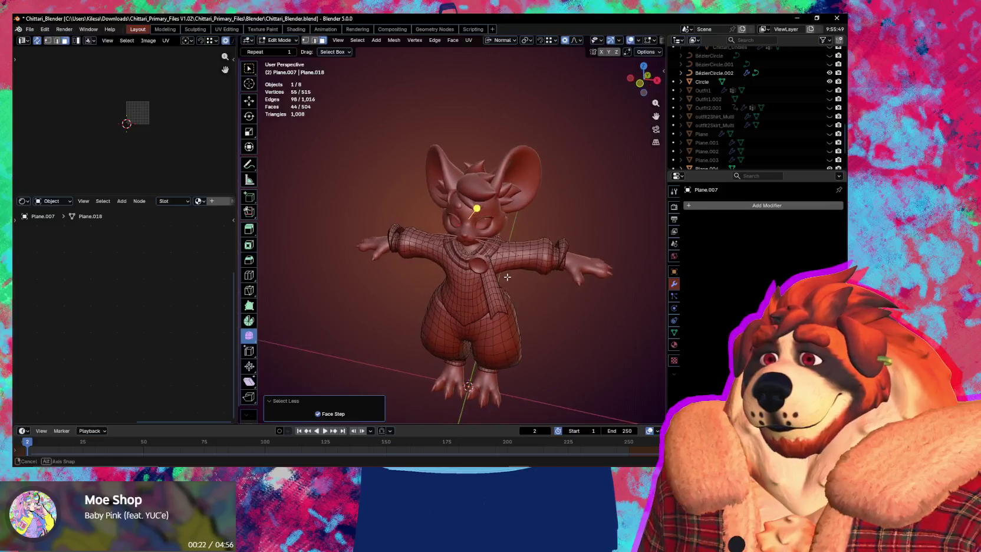
Step: Return to Object Mode and unhide BézierCircle and BézierCircle.001 in the Outliner
key(ctrl+Tab)
click(381, 290)
shift+click(394, 231)
middle_drag(393, 231, 500, 377)
scroll(482, 346, up, 3)
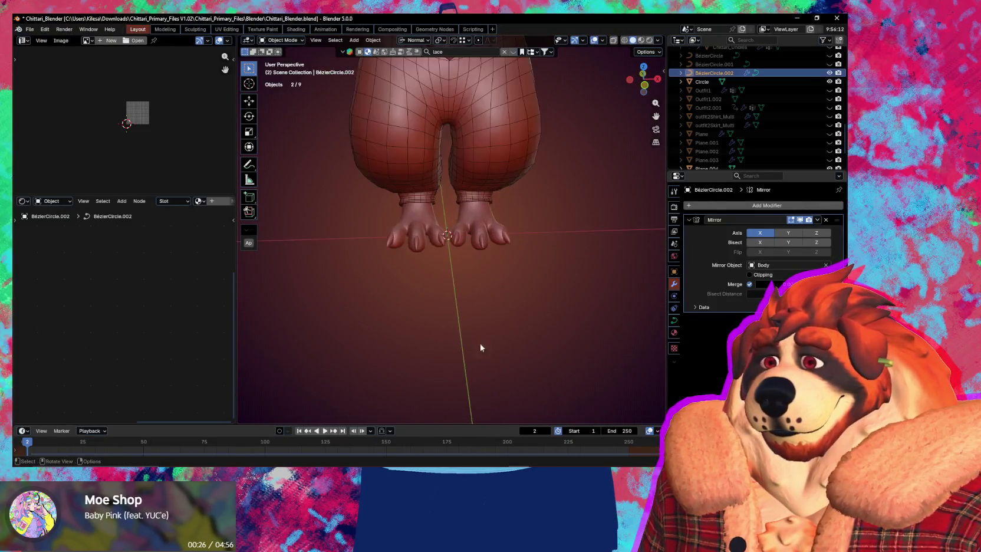
scroll(482, 347, up, 2)
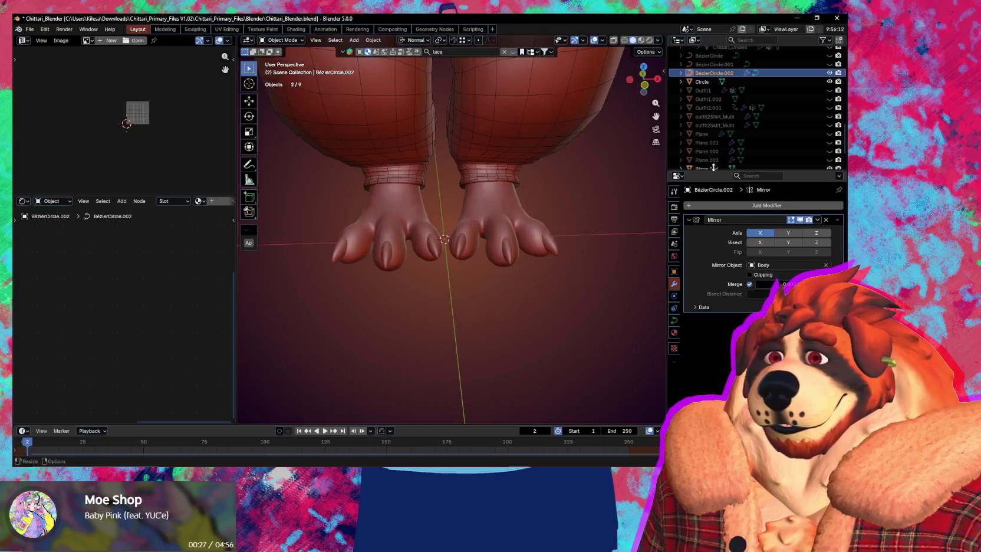
click(830, 64)
drag(830, 64, 830, 56)
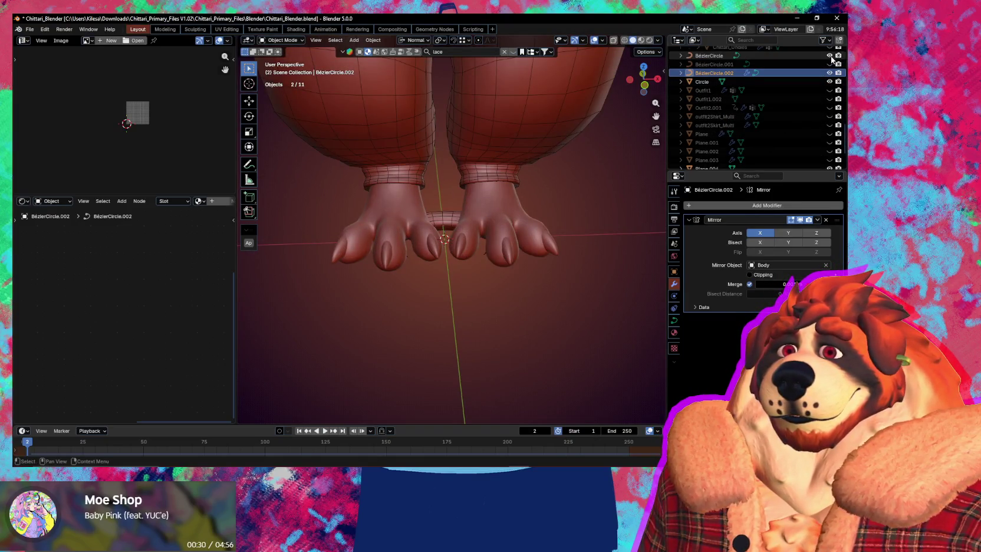
Step: Duplicate the crescent ring and move the copy onto the tail, nudging it along Z
key(shift+d)
middle_drag(442, 218, 569, 311)
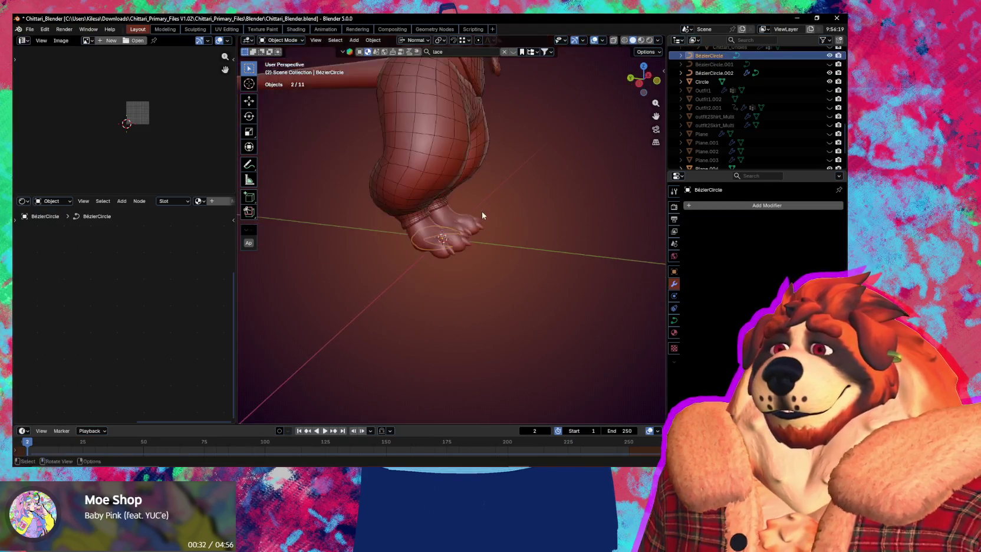
key(shift+x)
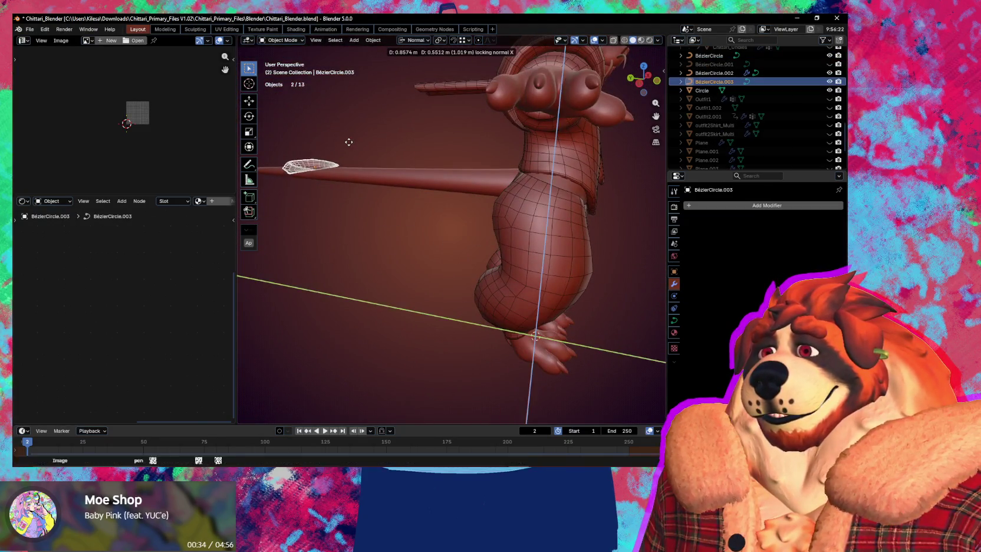
click(330, 138)
mouse_move(330, 138)
middle_down()
mouse_move(483, 305)
mouse_move(473, 309)
mouse_move(613, 270)
mouse_move(640, 250)
mouse_move(250, 279)
mouse_move(427, 298)
mouse_move(439, 357)
mouse_move(519, 273)
mouse_move(499, 254)
mouse_move(520, 243)
mouse_move(277, 249)
mouse_move(432, 318)
mouse_move(456, 368)
mouse_move(451, 401)
mouse_move(454, 310)
middle_up()
key(g)
key(z)
click(518, 248)
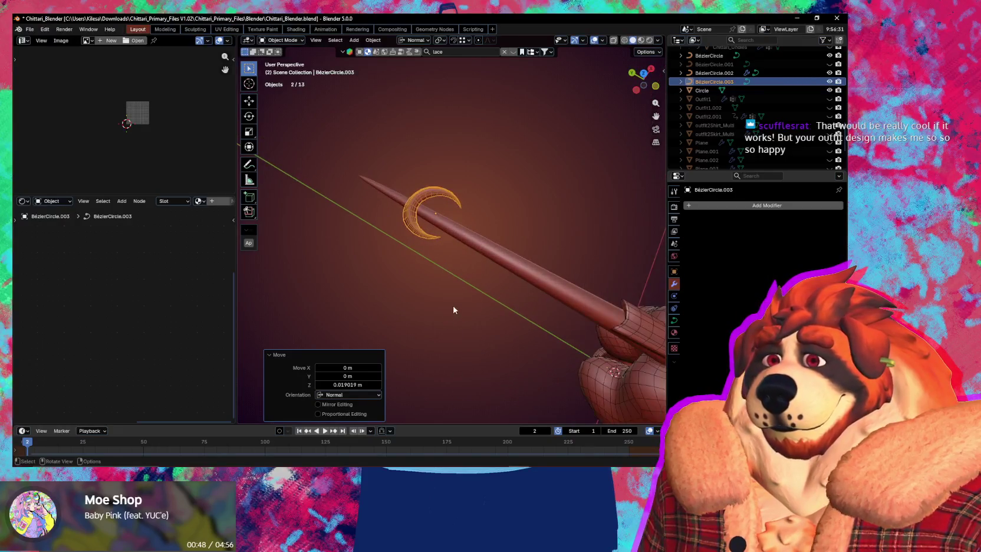
Step: Select the Tail_Mouse object and view the mouse from the side
scroll(758, 106, down, 3)
scroll(758, 106, down, 3)
scroll(758, 106, down, 2)
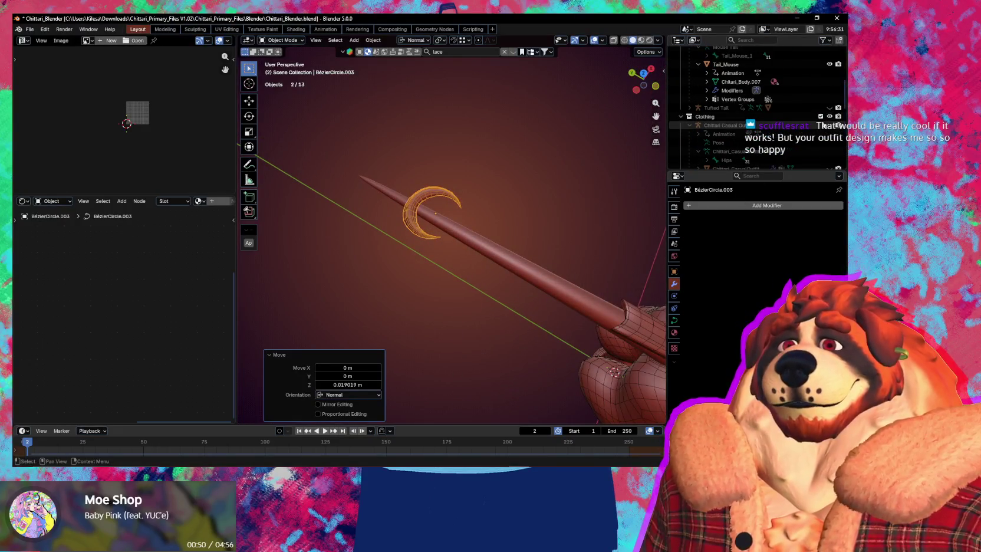
scroll(824, 125, up, 2)
scroll(824, 125, up, 2)
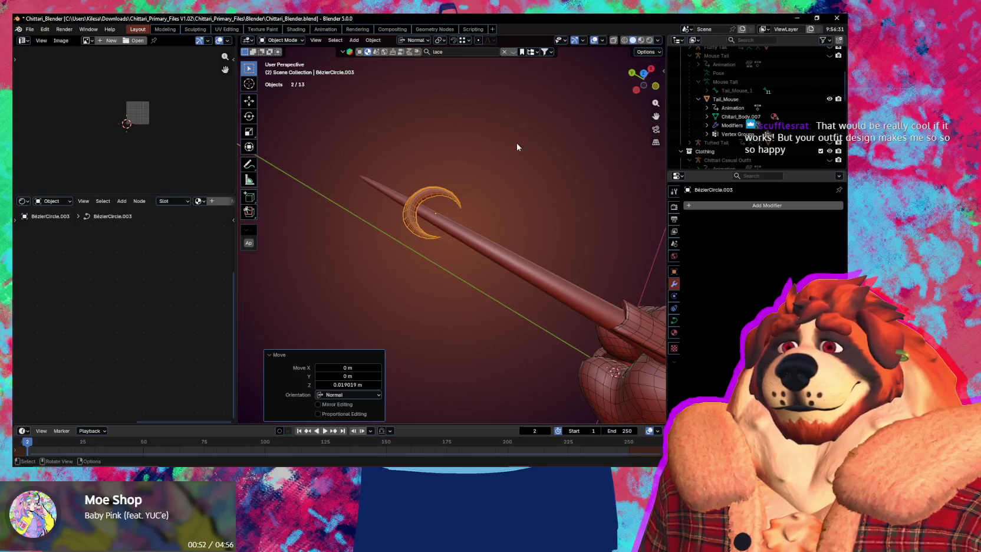
click(725, 99)
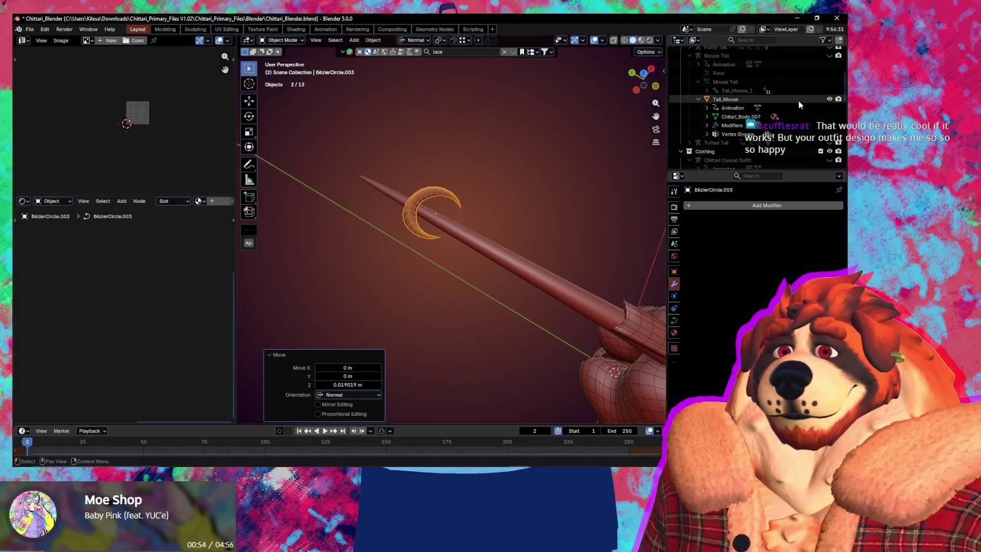
middle_drag(587, 158, 652, 135)
scroll(801, 105, up, 2)
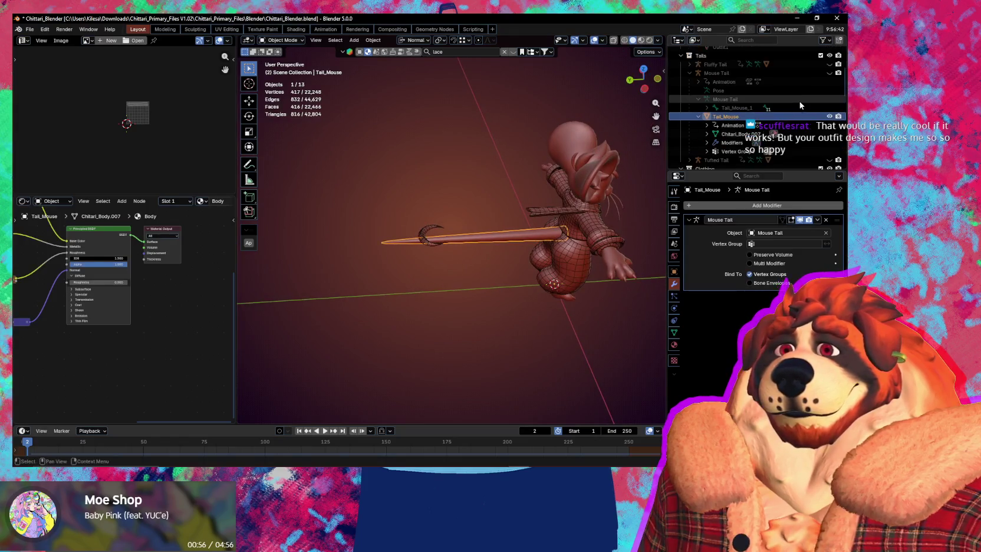
scroll(401, 253, up, 3)
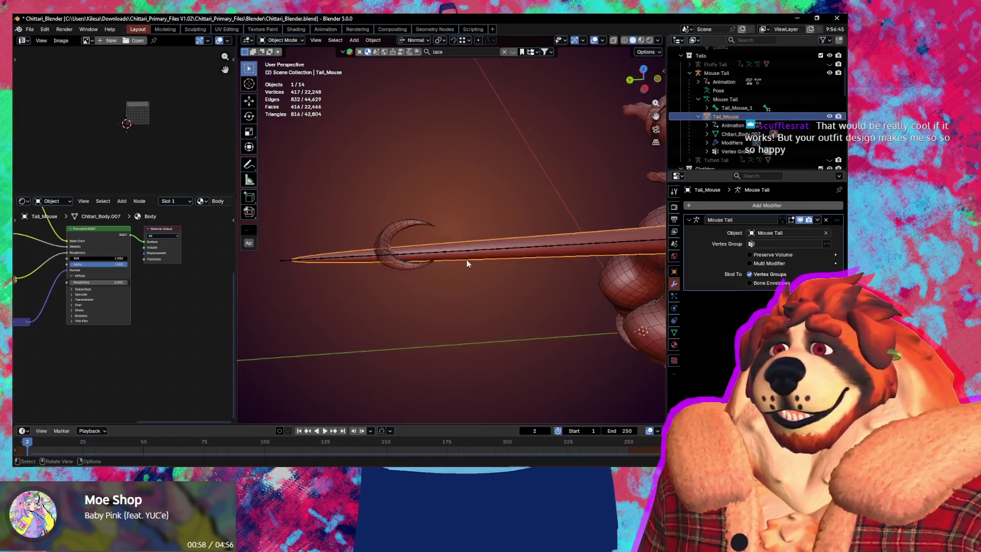
scroll(401, 255, up, 3)
Step: Slide the tail crescent 0.022035 m along global Y to seat it on the tail
click(320, 251)
shift+middle_drag(320, 251, 422, 221)
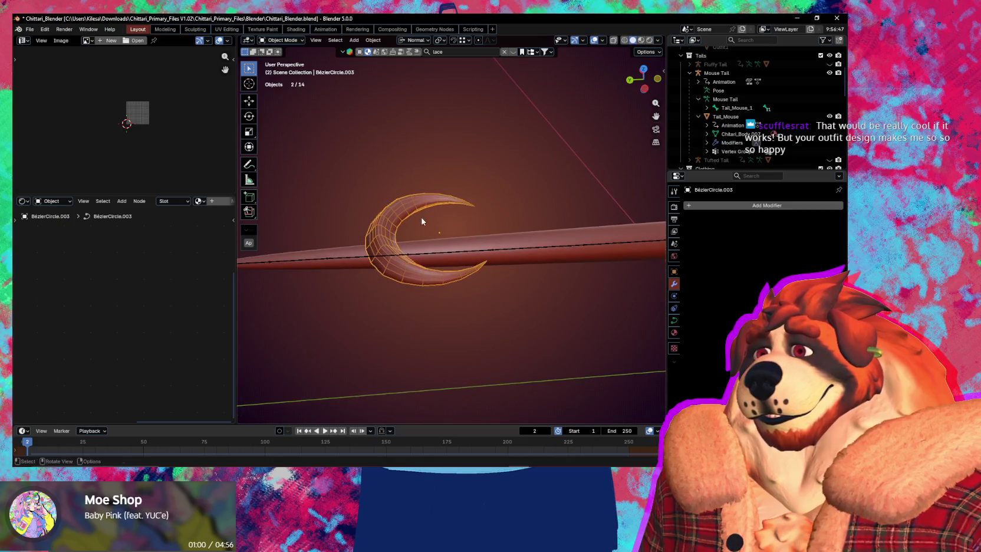
key(g)
key(x)
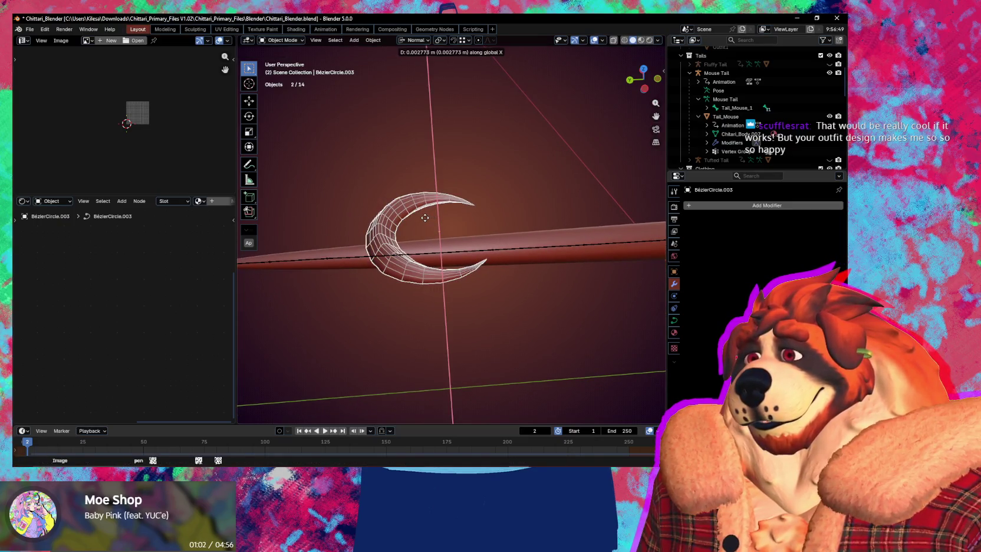
key(y)
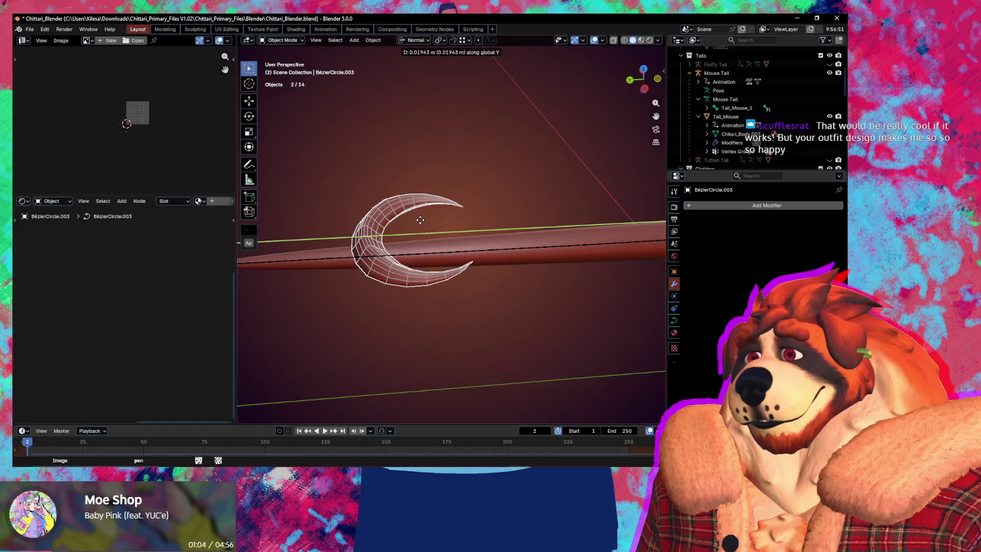
click(427, 232)
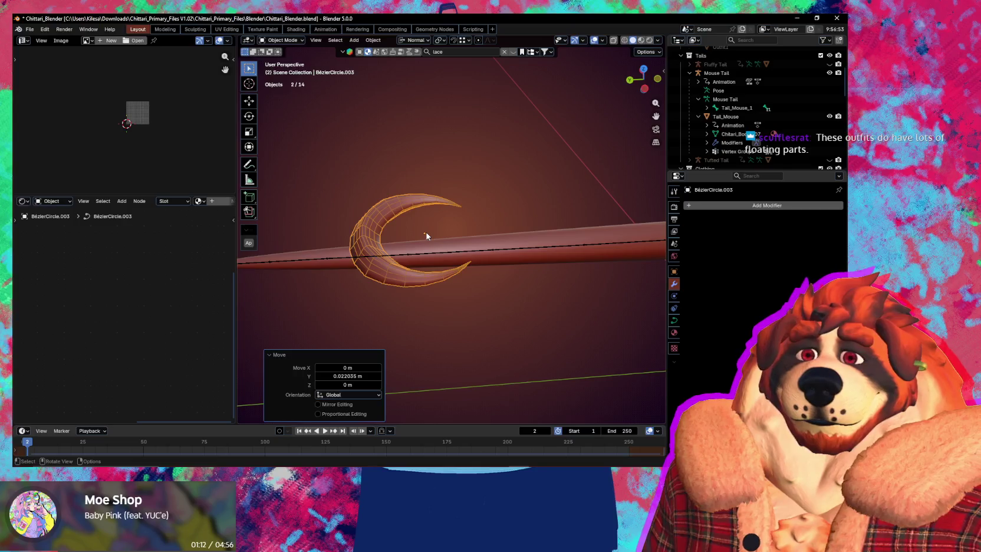
mouse_move(530, 237)
middle_down()
mouse_move(470, 160)
mouse_move(476, 192)
middle_up()
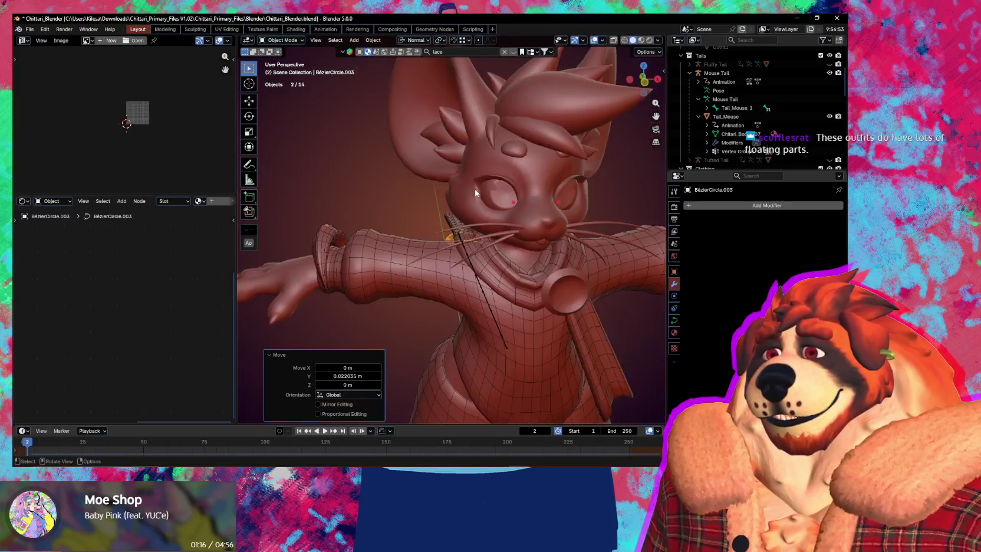
Step: Select the crescent wrist cuff rings and duplicate them up beside the ears
scroll(358, 246, up, 5)
mouse_move(358, 246)
middle_down()
mouse_move(447, 227)
mouse_move(534, 243)
mouse_move(450, 249)
mouse_move(434, 270)
middle_up()
click(446, 228)
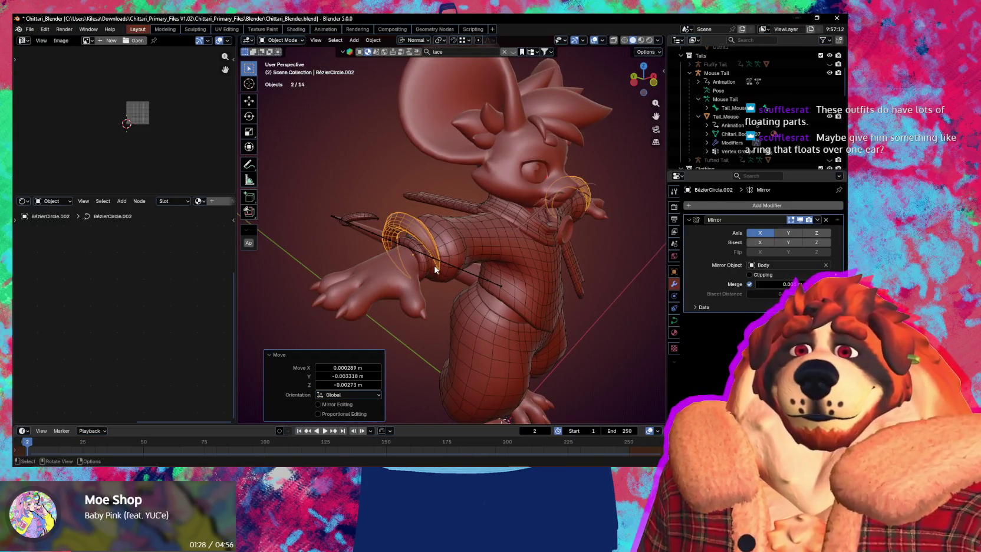
mouse_move(532, 263)
middle_down()
mouse_move(361, 255)
mouse_move(375, 251)
middle_up()
key(shift+d)
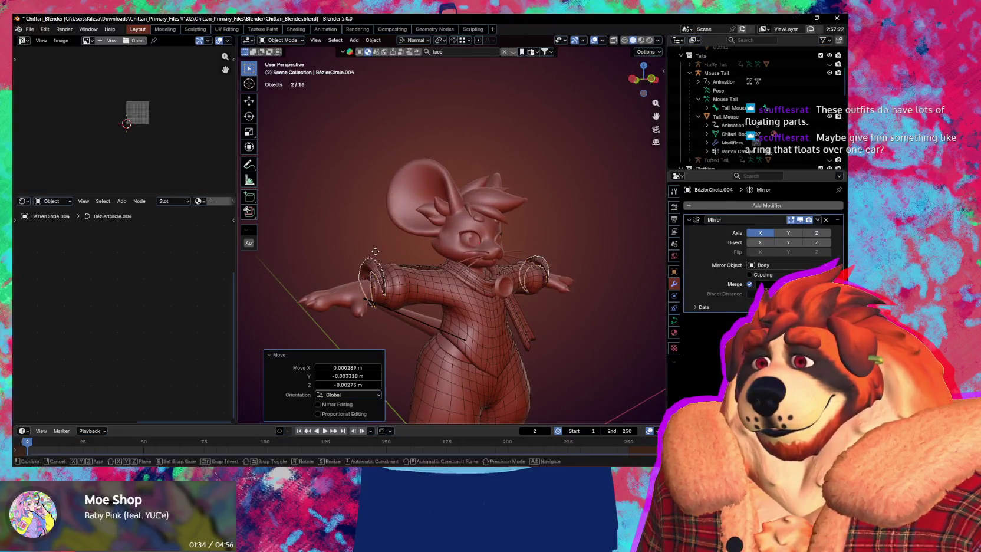
click(403, 150)
mouse_move(404, 150)
middle_down()
mouse_move(463, 196)
mouse_move(423, 209)
mouse_move(539, 208)
middle_up()
Step: Tilt the ear rings, scale them by 2.033, and begin shrinking their curve thickness
key(r)
click(448, 206)
key(r)
click(518, 266)
key(s)
click(640, 339)
middle_drag(640, 339, 584, 297)
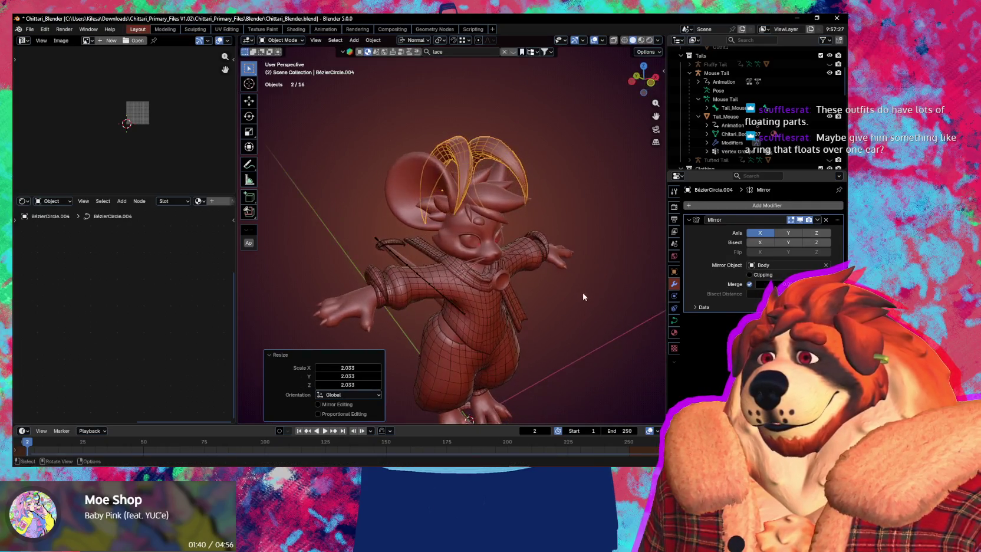
key(Tab)
key(alt+s)
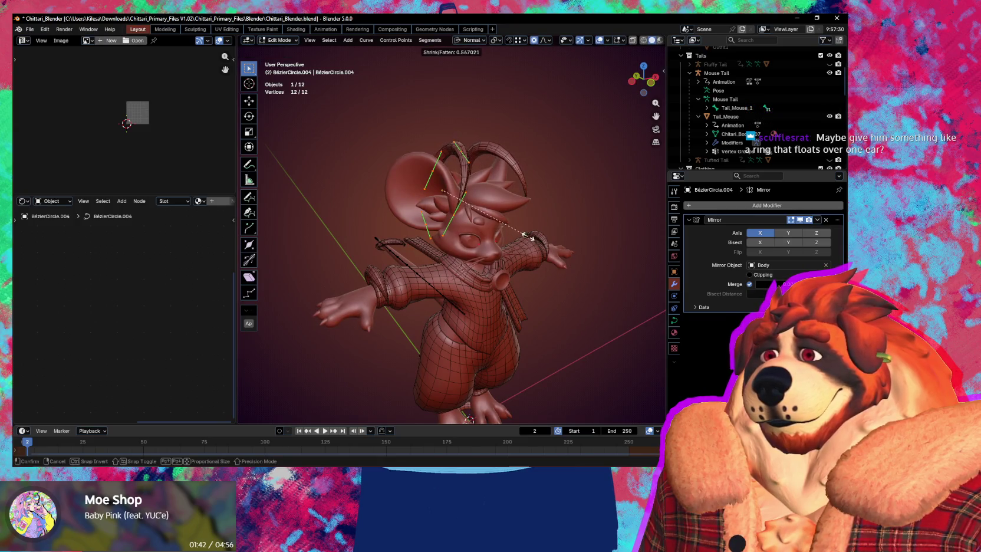
Step: Apply the thinner ring thickness, then move and rotate the rings toward the ear in Object Mode
click(527, 235)
key(Tab)
key(g)
middle_drag(527, 236, 519, 236)
click(532, 255)
key(r)
key(r)
click(516, 227)
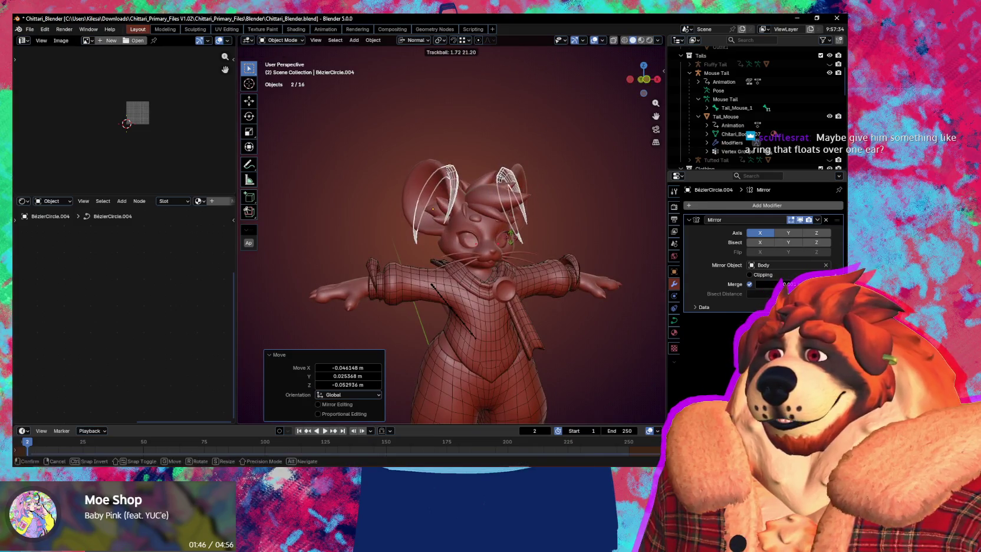
key(g)
click(531, 238)
key(r)
key(r)
click(549, 249)
Step: Reposition the rings and enlarge them slightly
middle_drag(549, 249, 503, 258)
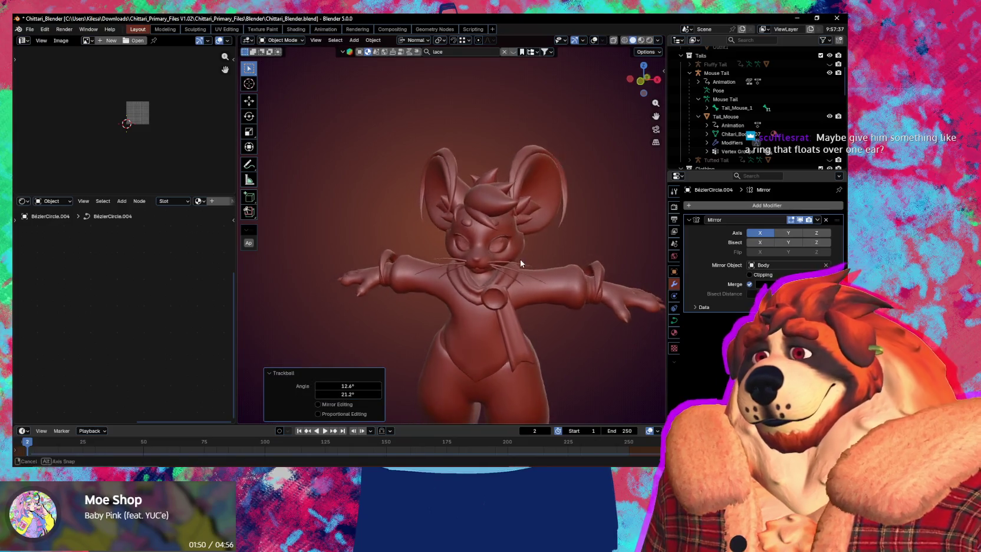
key(g)
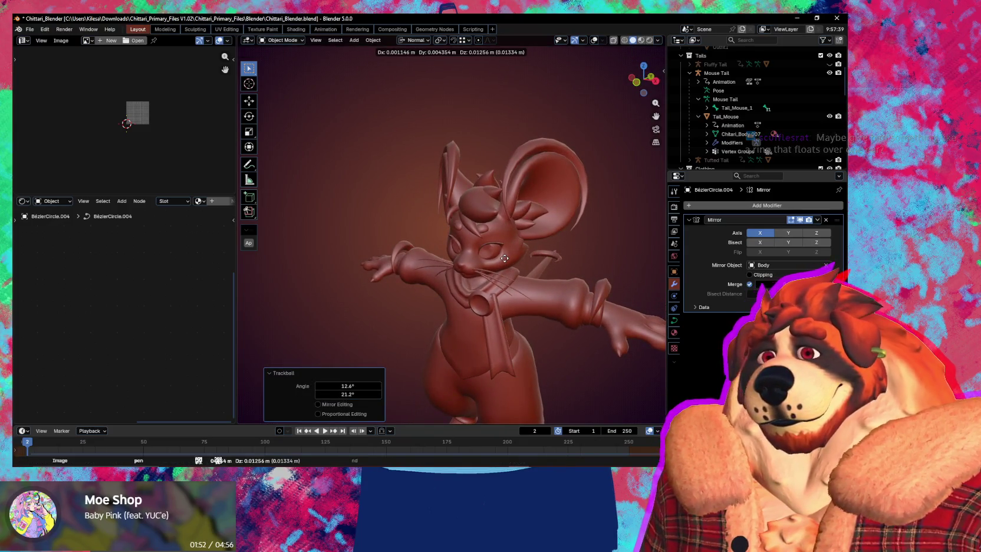
click(504, 257)
middle_drag(504, 256, 552, 238)
middle_drag(485, 235, 487, 260)
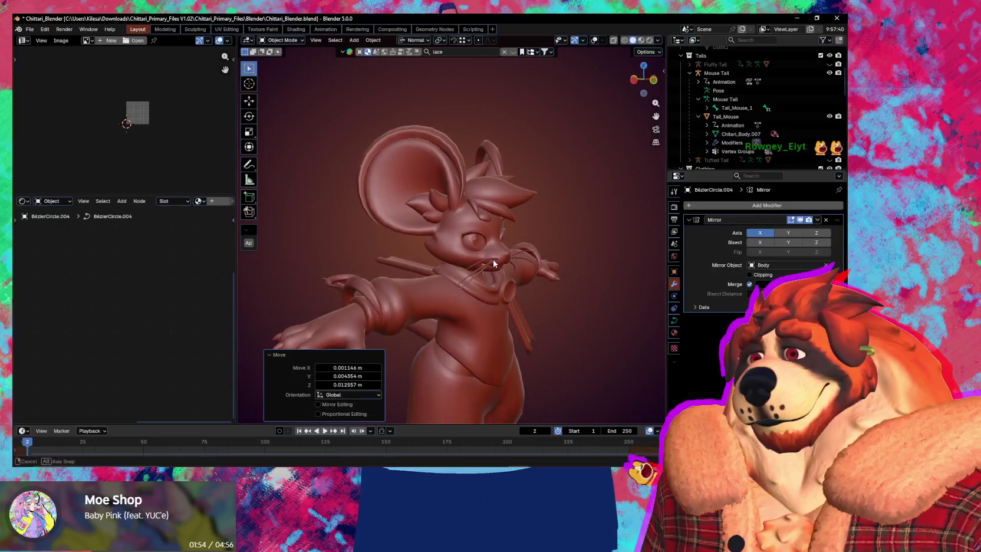
key(g)
key(s)
click(487, 258)
Step: Move the rings again and rotate them about 7 degrees
key(g)
mouse_move(487, 259)
middle_down()
mouse_move(481, 248)
mouse_move(500, 272)
mouse_move(490, 282)
middle_up()
click(481, 248)
key(r)
click(509, 249)
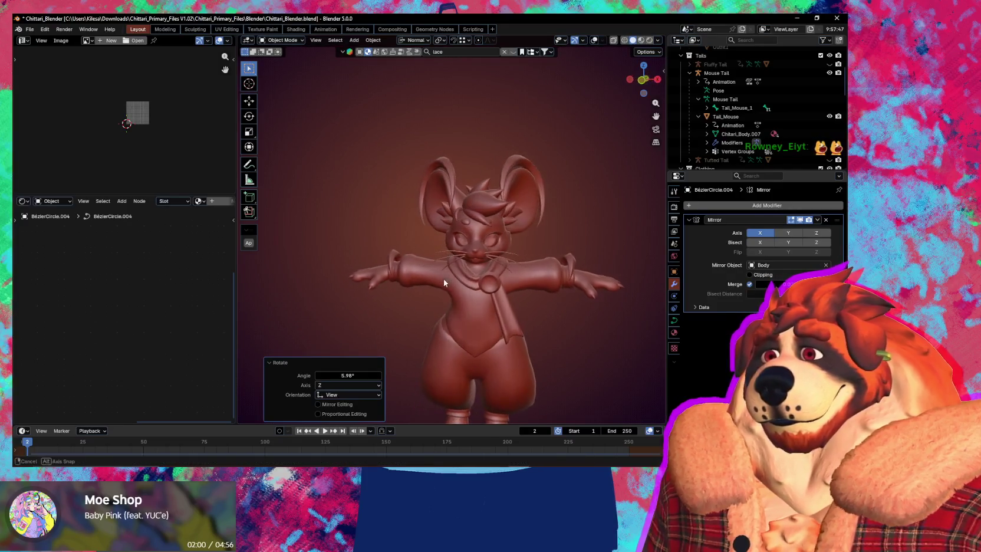
key(r)
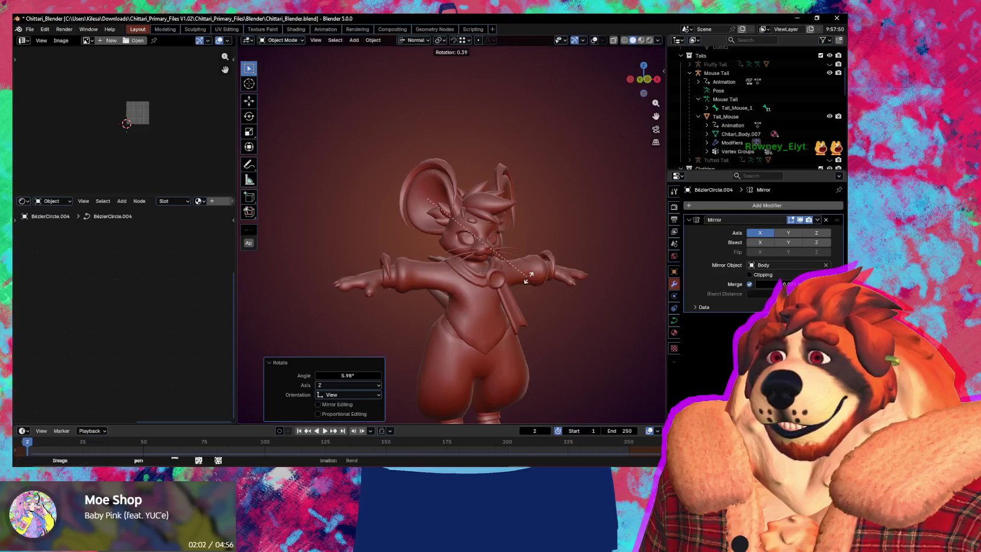
click(492, 277)
Step: Shift the ear ring into place and tilt it about 6 degrees around the head
mouse_move(492, 277)
middle_down()
mouse_move(548, 261)
mouse_move(524, 273)
middle_up()
key(g)
click(493, 270)
key(g)
click(553, 264)
key(r)
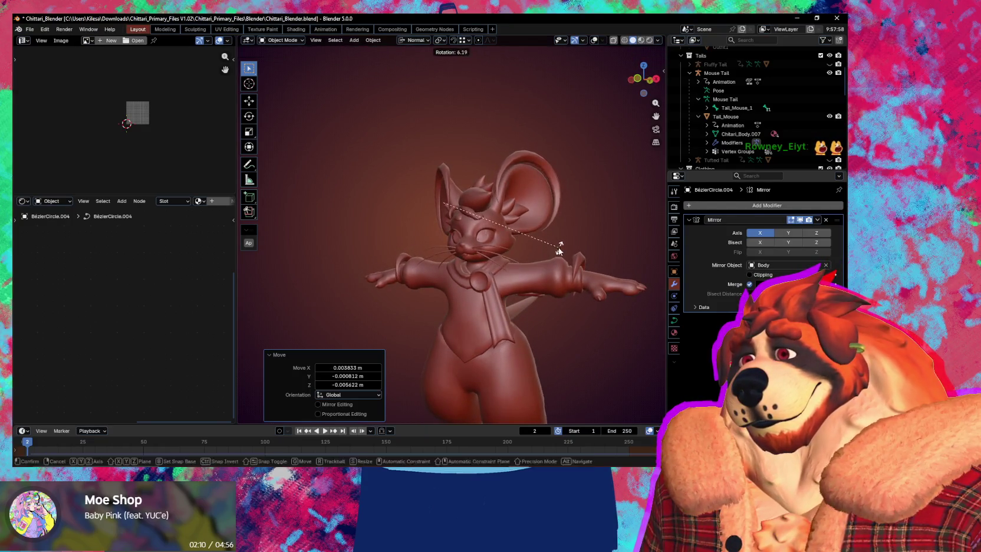
click(560, 252)
mouse_move(591, 263)
middle_down()
mouse_move(611, 262)
mouse_move(473, 294)
mouse_move(418, 283)
mouse_move(401, 262)
middle_up()
key(g)
click(581, 257)
Step: Make a final move of the ring, then thin its curve to 0.911 in Edit Mode
key(g)
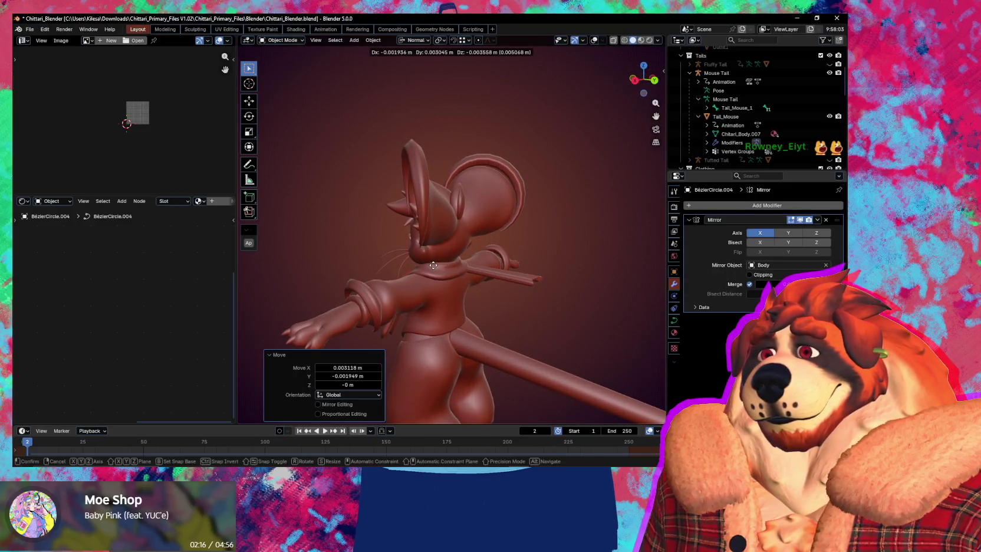
click(433, 265)
mouse_move(433, 265)
middle_down()
mouse_move(491, 279)
mouse_move(534, 269)
mouse_move(500, 284)
mouse_move(569, 285)
mouse_move(555, 271)
middle_up()
scroll(533, 269, up, 2)
key(Tab)
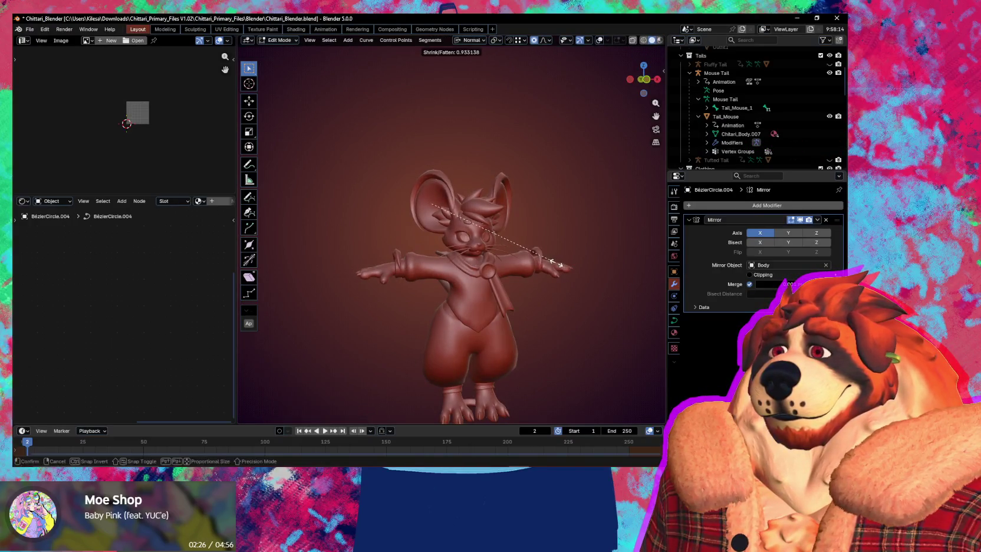
click(529, 250)
Step: Skip to the next song in the music player and come back to Blender
key(alt+Tab)
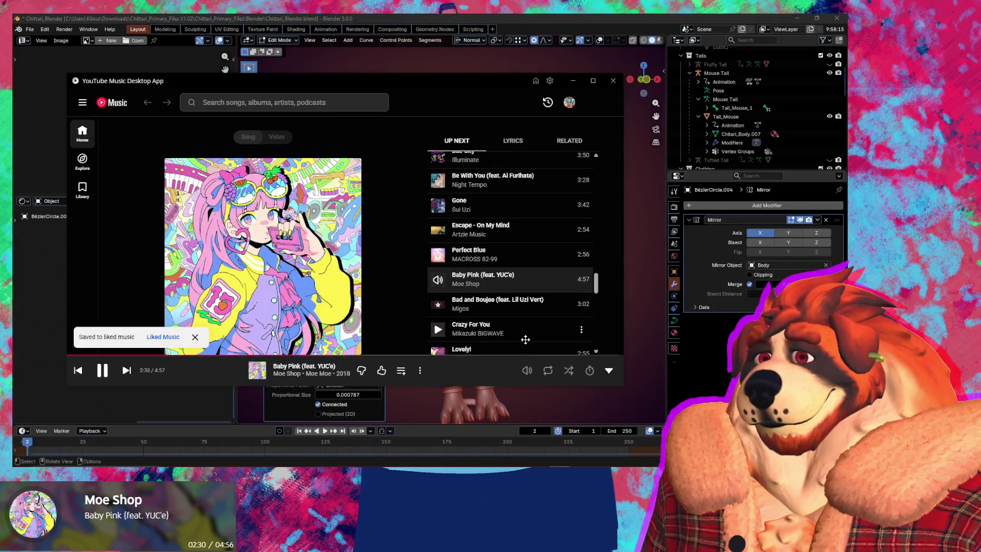
click(127, 370)
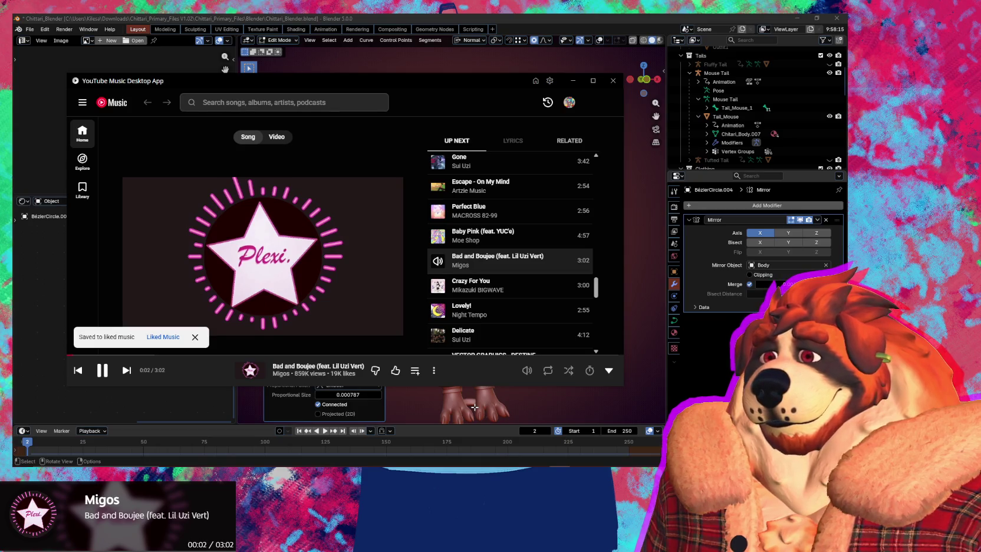
click(475, 407)
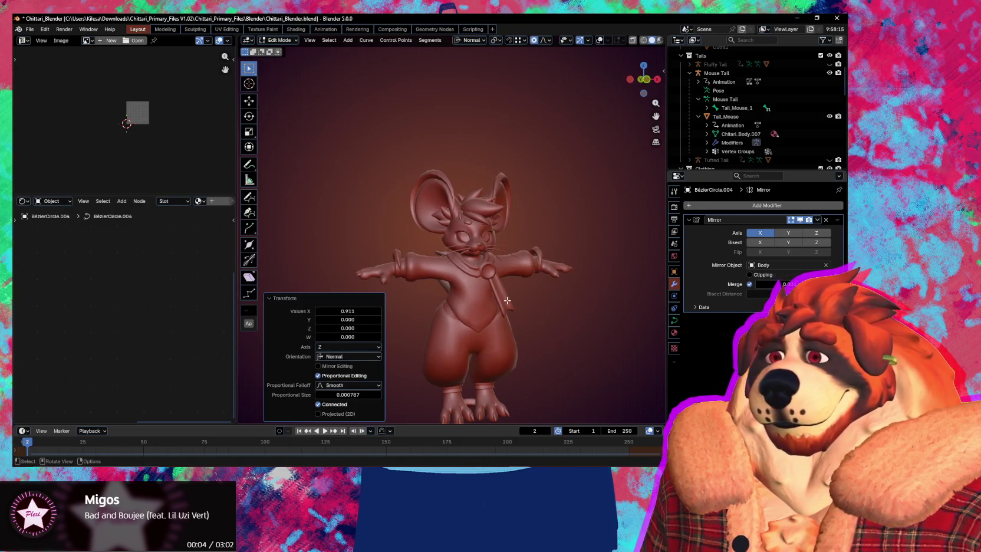
Step: Check the music player and return to Blender
scroll(460, 231, up, 2)
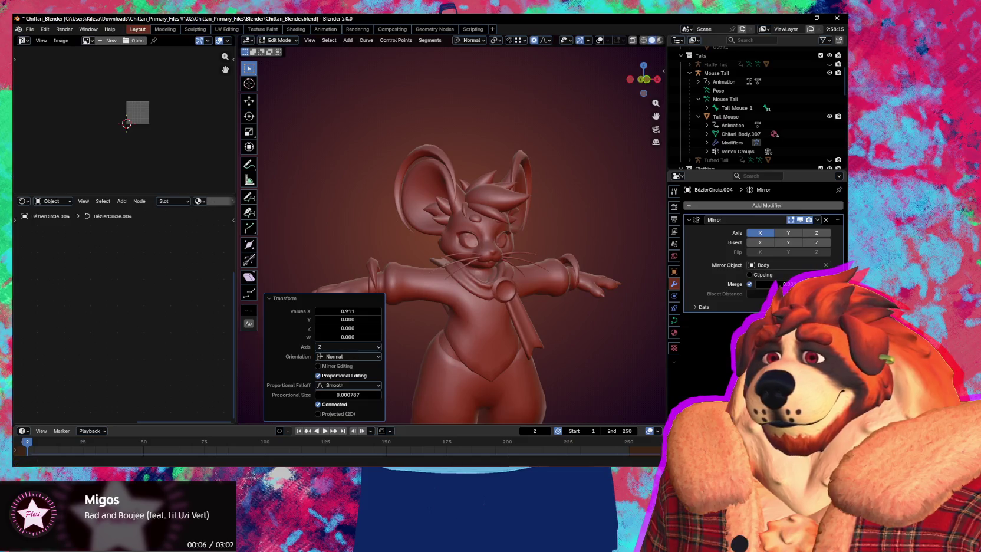
key(alt+Tab)
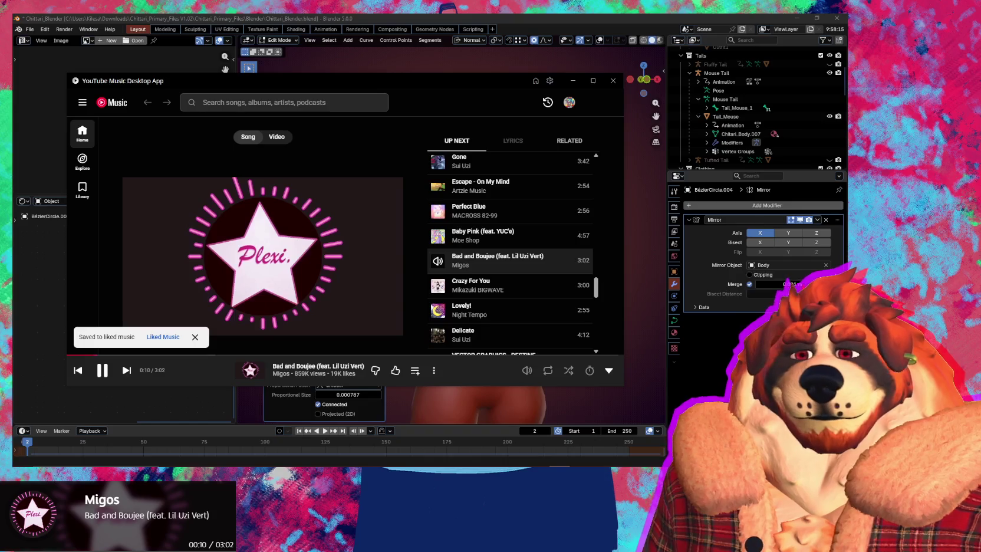
click(469, 404)
Step: Reshape the ear ring by moving its points with smooth proportional falloff
mouse_move(500, 304)
middle_down()
mouse_move(494, 217)
mouse_move(454, 231)
middle_up()
key(g)
click(477, 225)
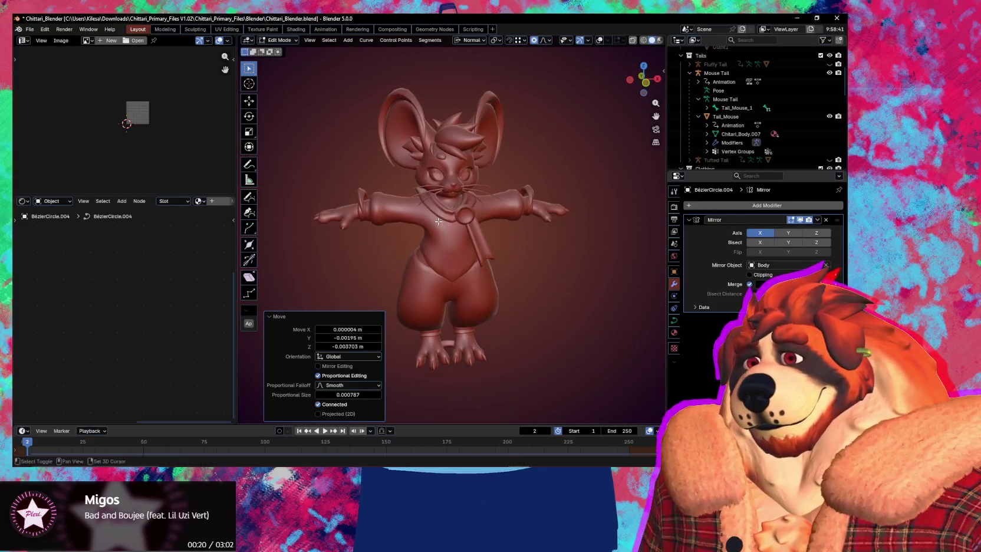
mouse_move(455, 230)
middle_down()
mouse_move(576, 261)
mouse_move(522, 273)
middle_up()
scroll(521, 273, down, 3)
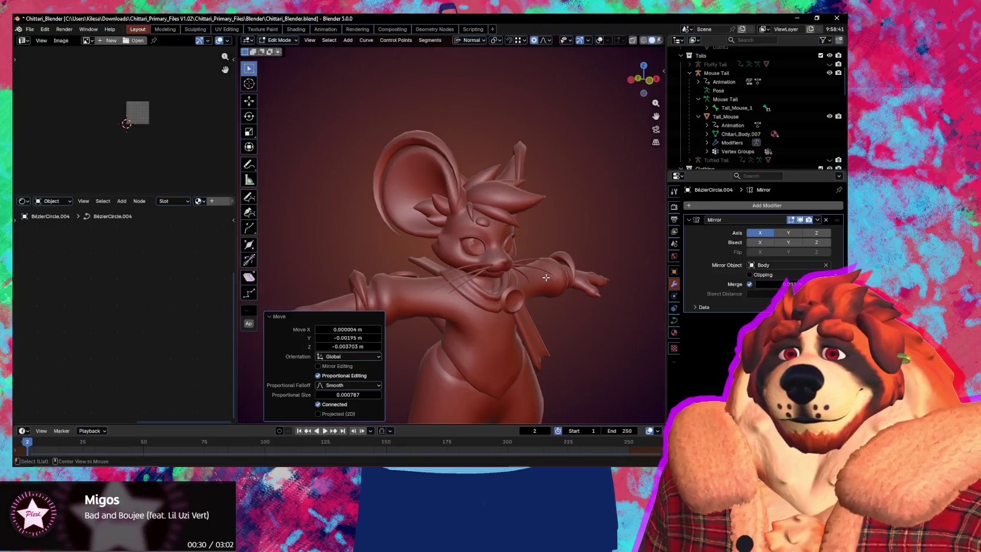
scroll(521, 273, up, 2)
click(270, 317)
mouse_move(307, 319)
middle_down()
mouse_move(423, 290)
mouse_move(400, 294)
middle_up()
scroll(423, 290, down, 2)
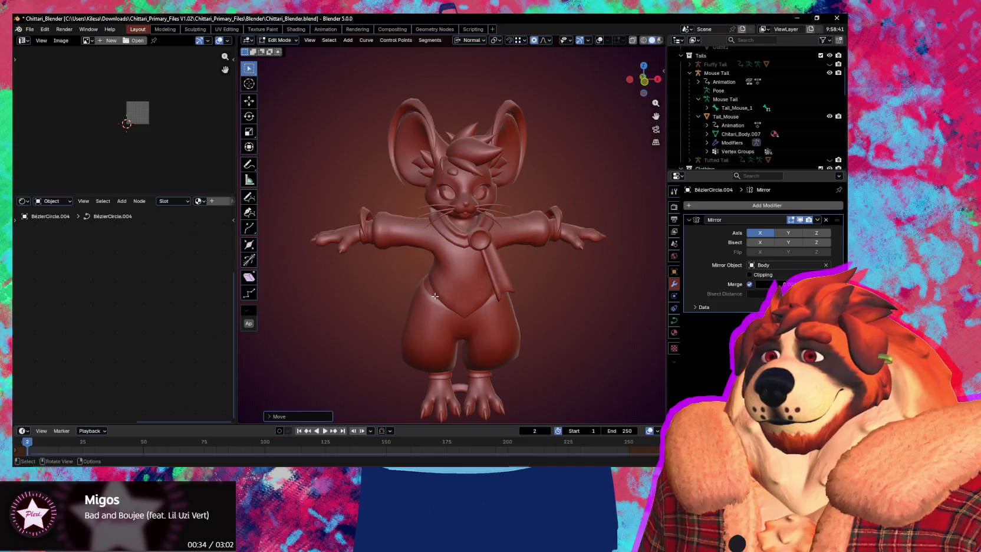
middle_drag(512, 290, 556, 306)
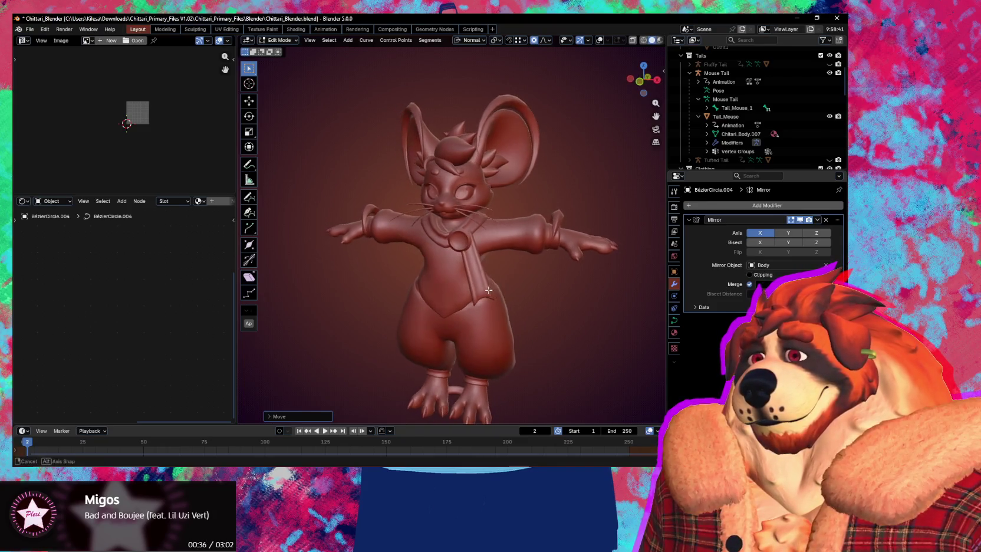
Step: Return to Object Mode and save the file as Chittari_Blender.blend
key(ctrl+Tab)
click(448, 301)
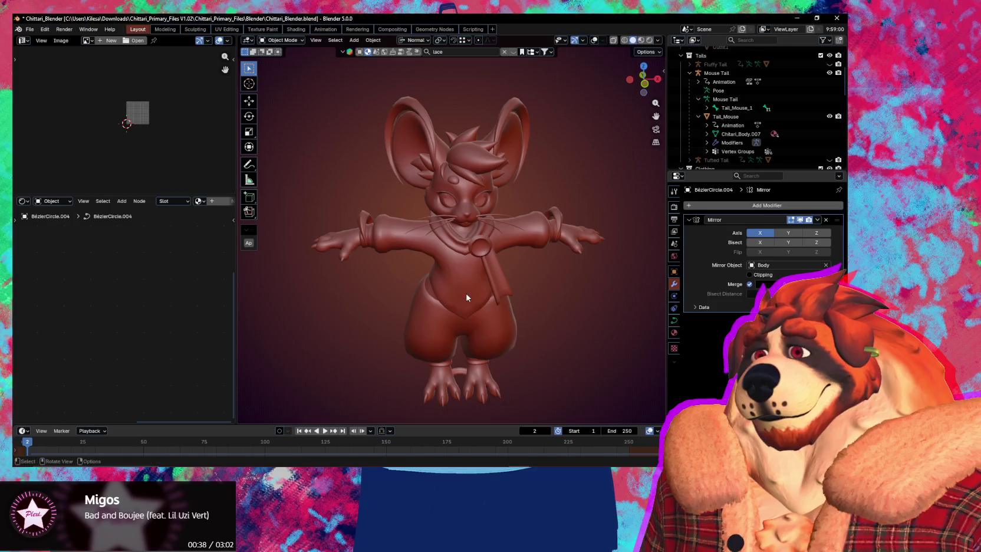
key(ctrl+s)
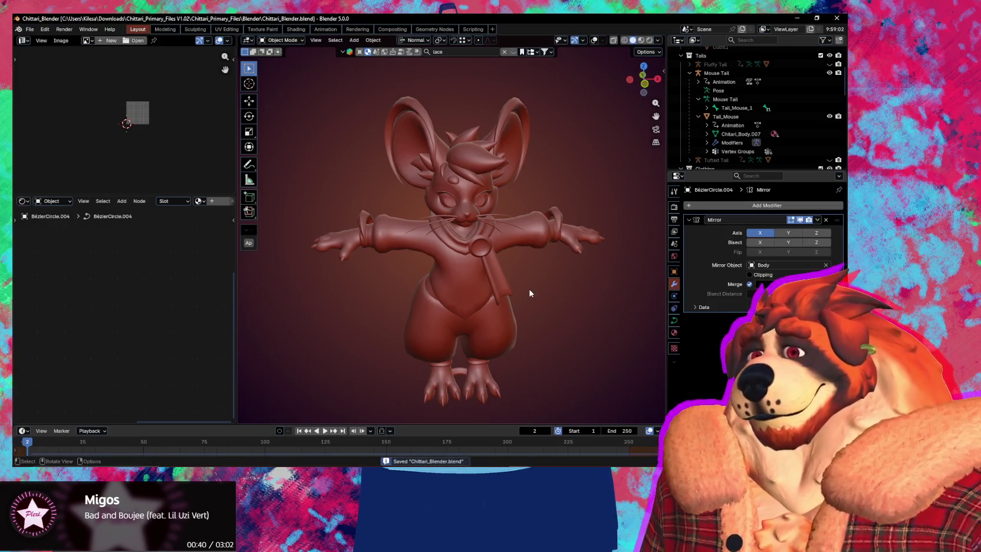
middle_drag(529, 293, 477, 218)
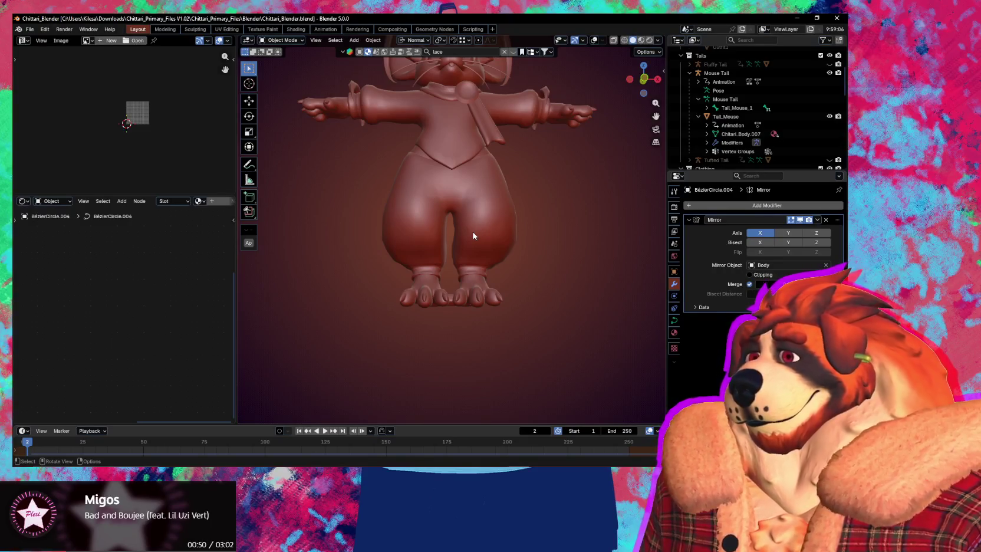
mouse_move(482, 181)
middle_down()
mouse_move(470, 267)
mouse_move(539, 256)
middle_up()
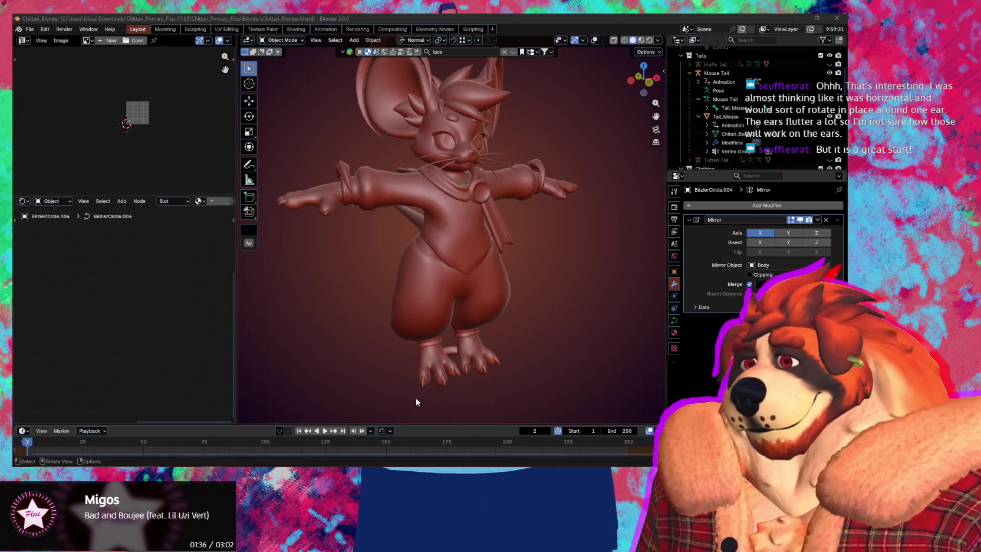
key(alt+Tab)
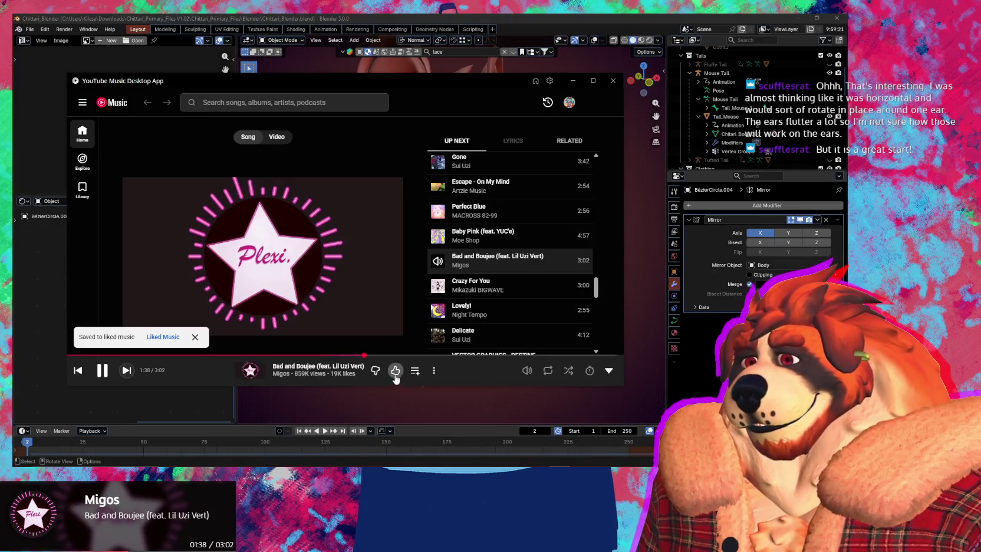
click(412, 406)
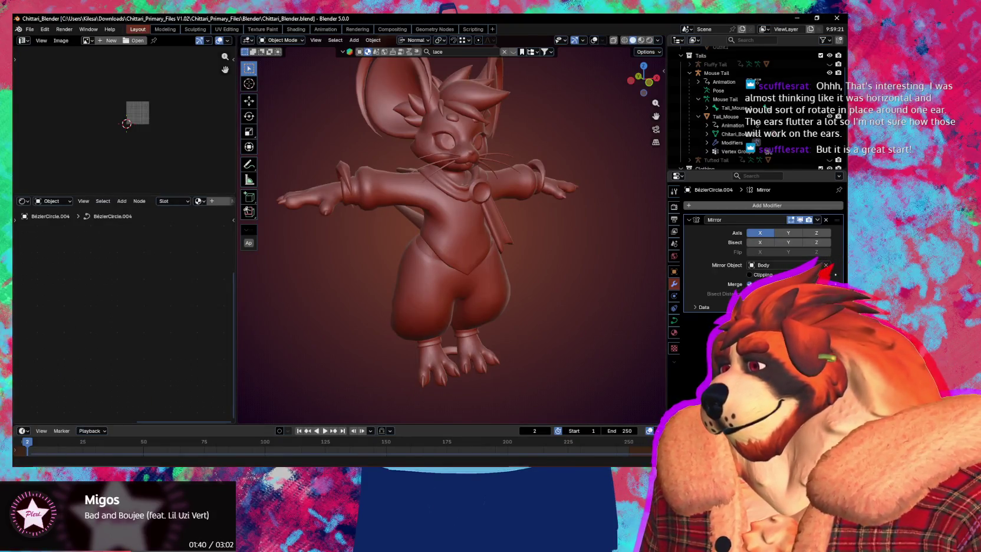